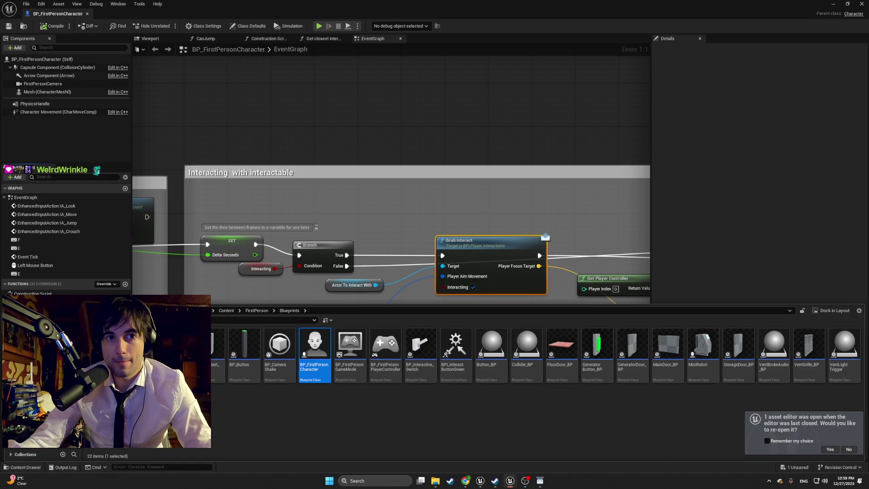
Step: Browse the Interfaces, FPWeapon, LevelPrototyping and _GENERATED content folders, returning to FirstPerson
left_click(45, 353)
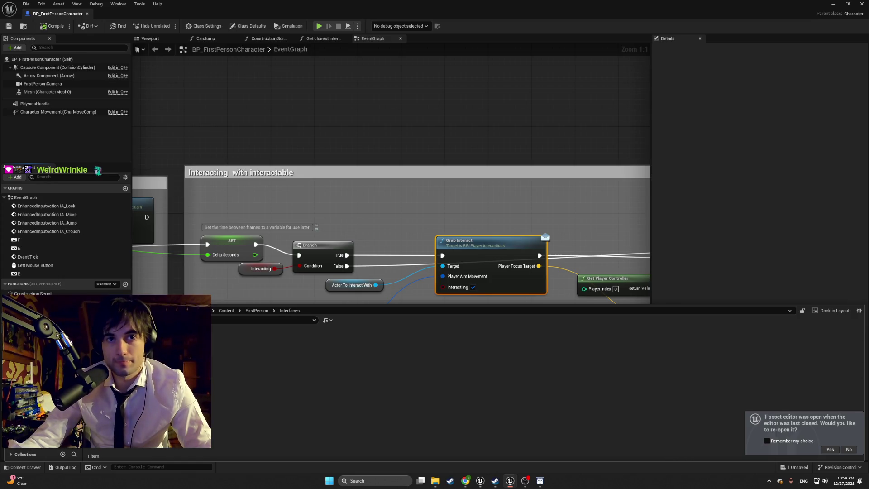
left_click(45, 375)
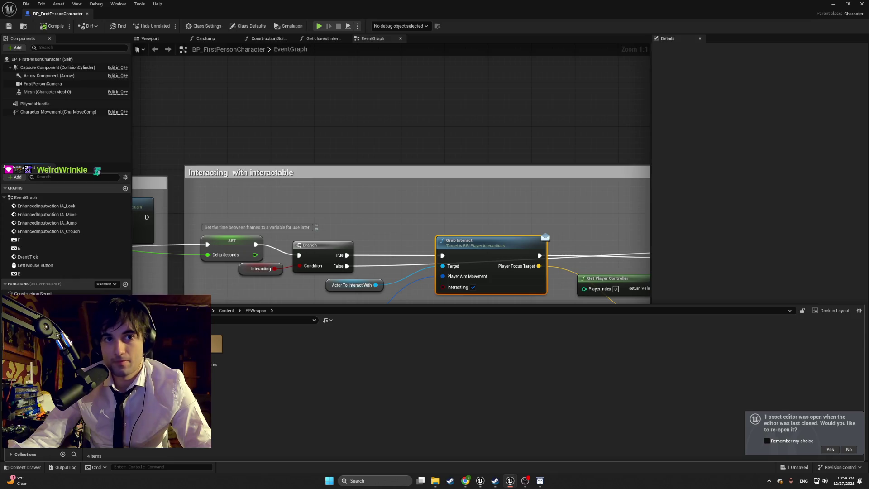
left_click(45, 385)
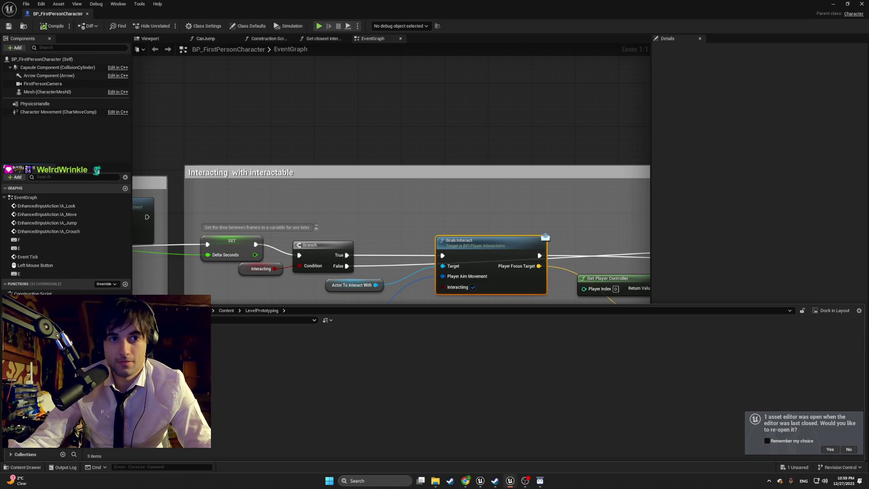
left_click(45, 394)
left_click(46, 326)
left_click(45, 366)
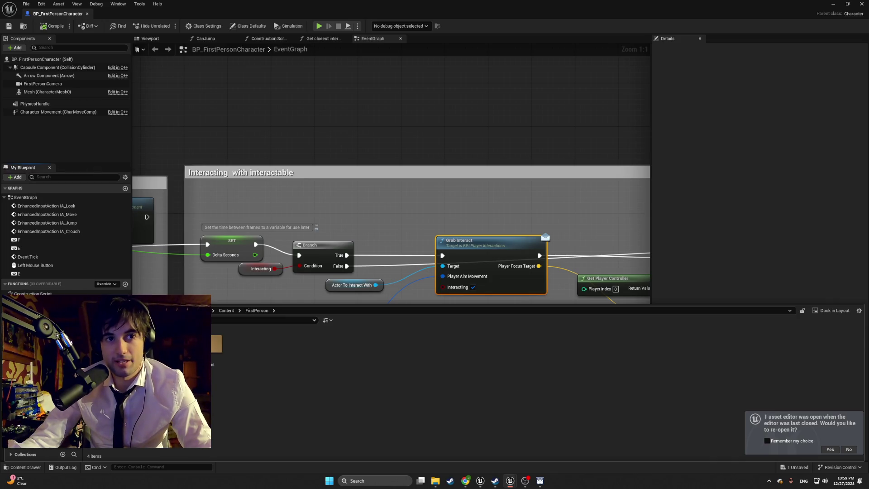
Step: Look through the FirstPerson Blueprints, ENEMY and enemy Models folders, then go back to Blueprints
left_click(45, 375)
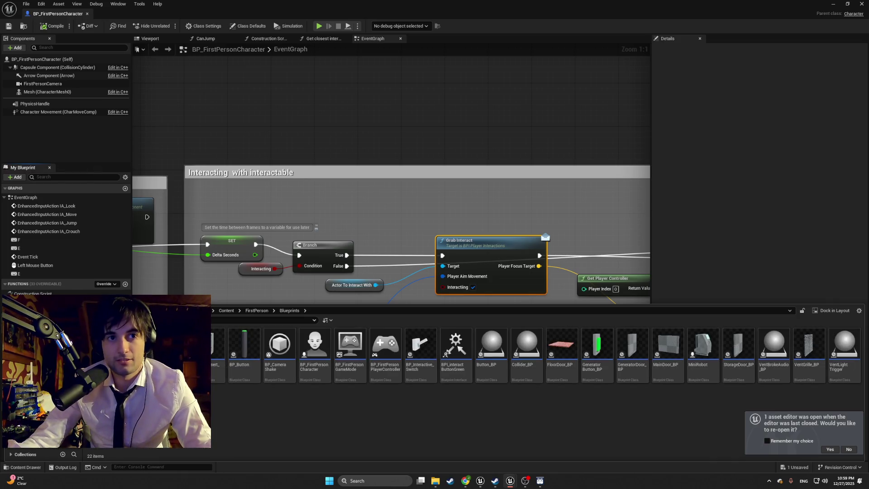
left_click(45, 384)
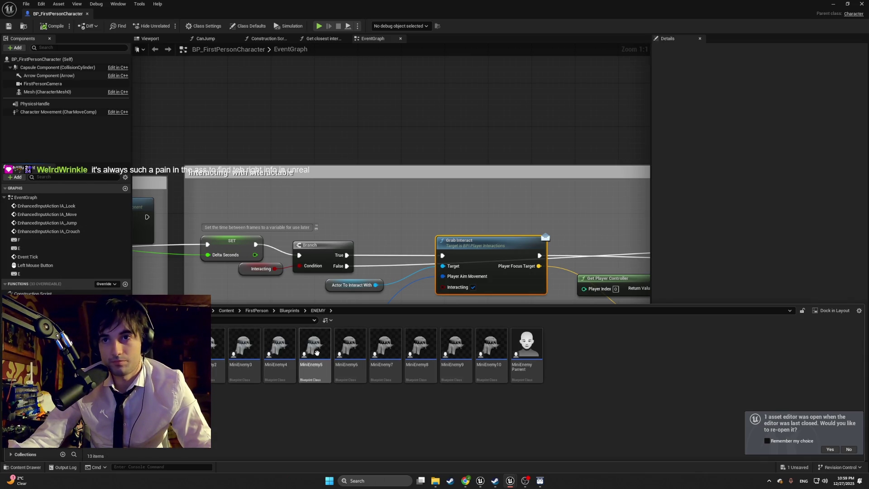
left_click(49, 392)
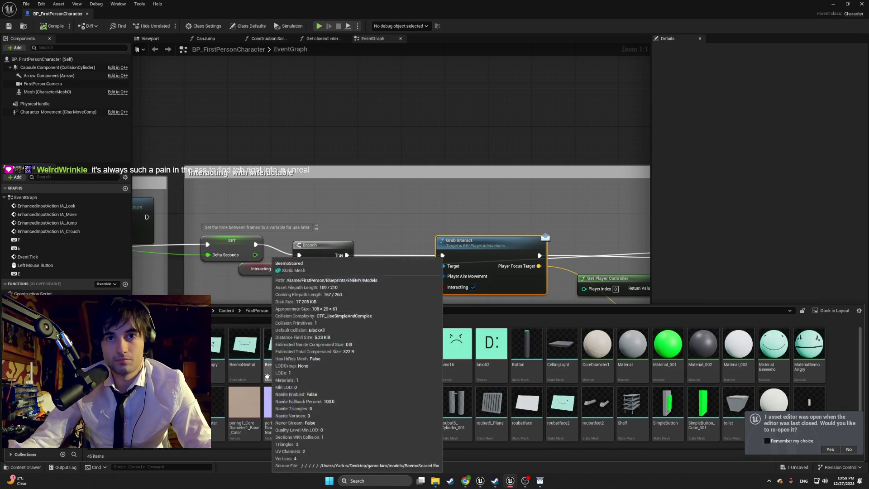
mouse_move(302, 366)
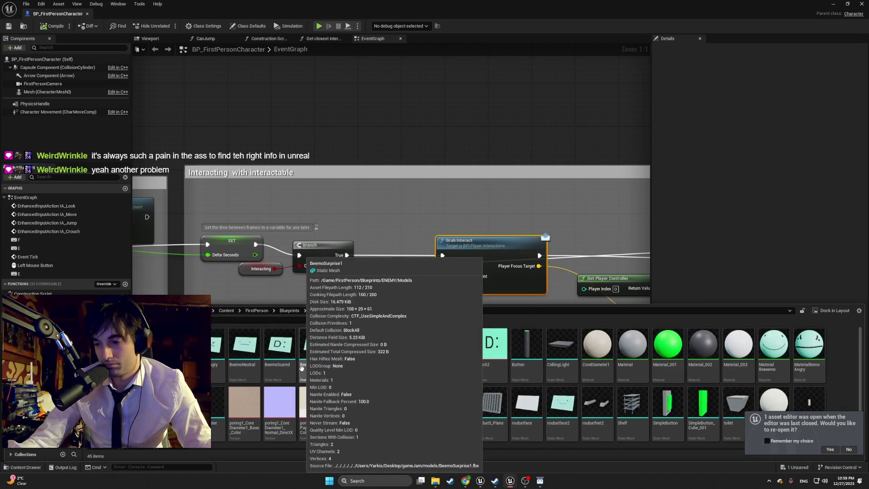
mouse_move(172, 362)
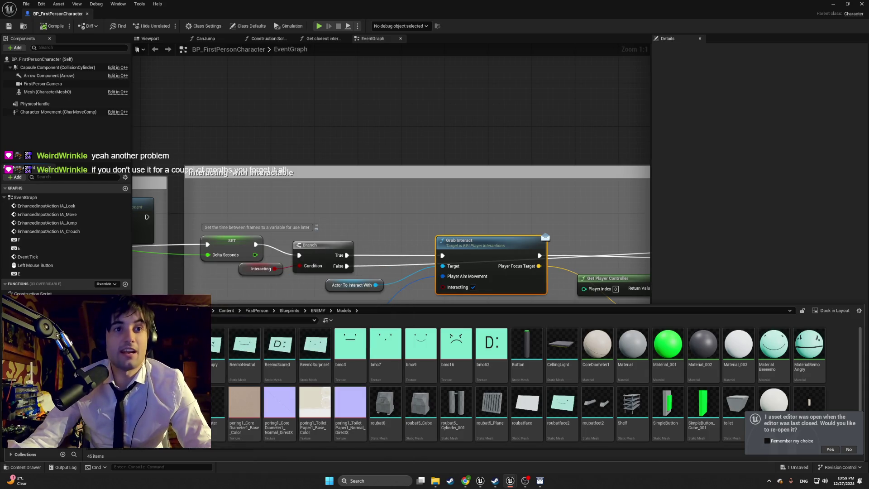
key("alt+Left")
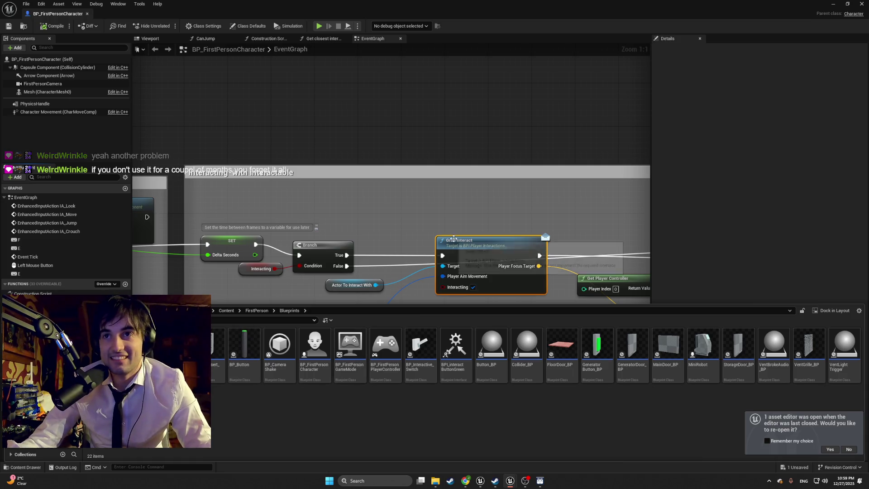
Step: View the Grab Interact graph in BPI_Player_Interactions, close it, and switch editor windows
double_click(482, 241)
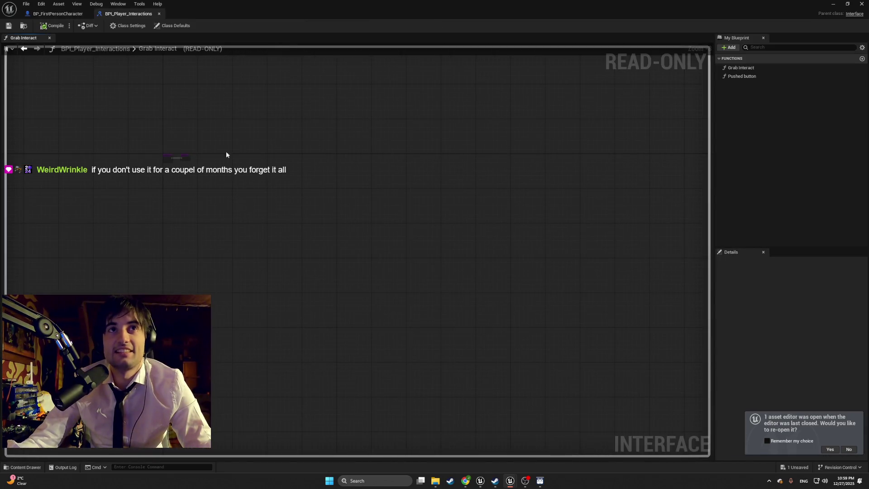
left_click(158, 14)
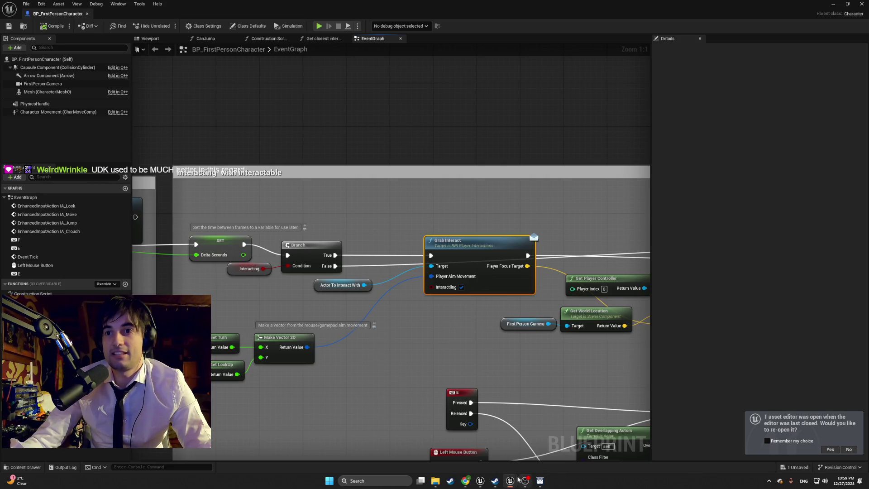
key("alt+Tab")
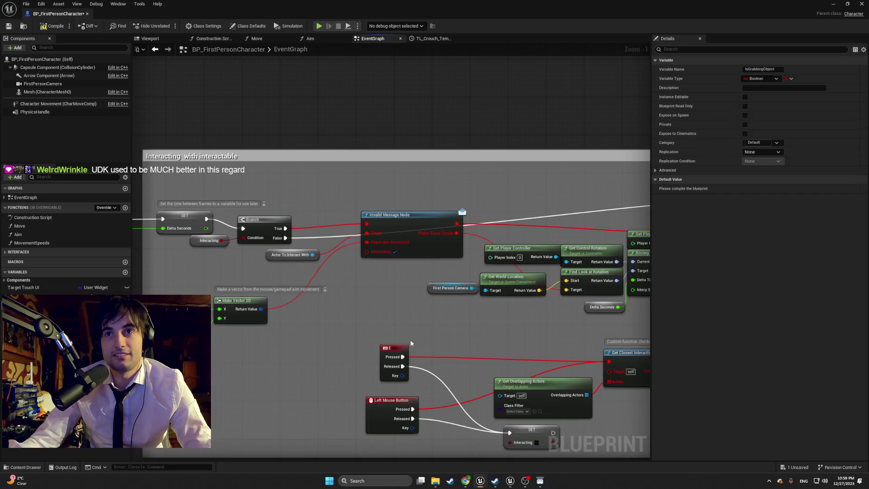
right_click(370, 186)
type("grab int")
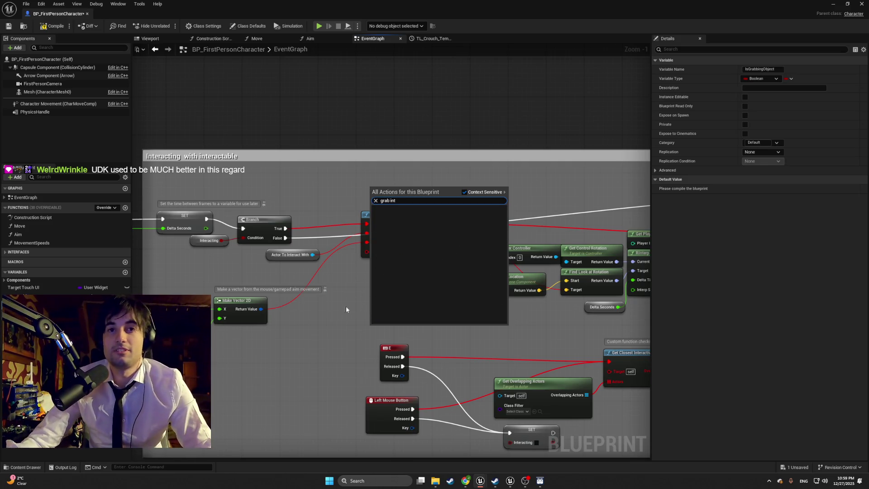
key("Escape")
mouse_move(510, 481)
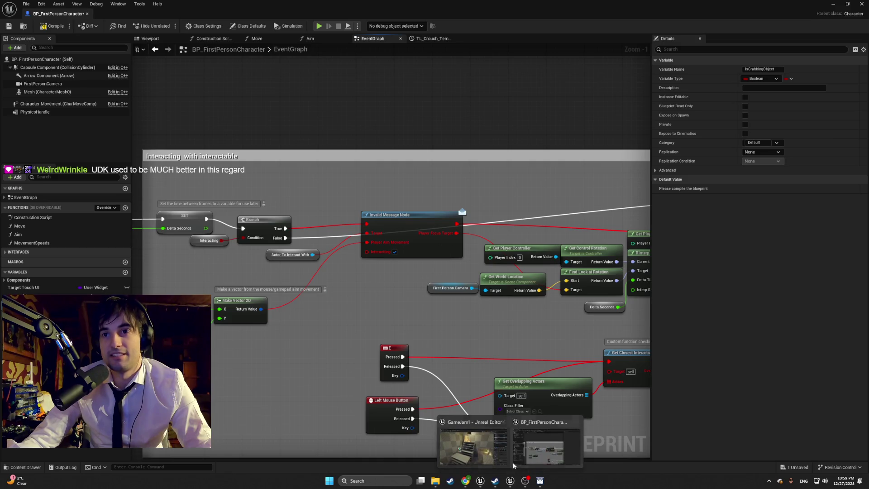
left_click(538, 441)
left_click_drag(418, 347, 342, 342)
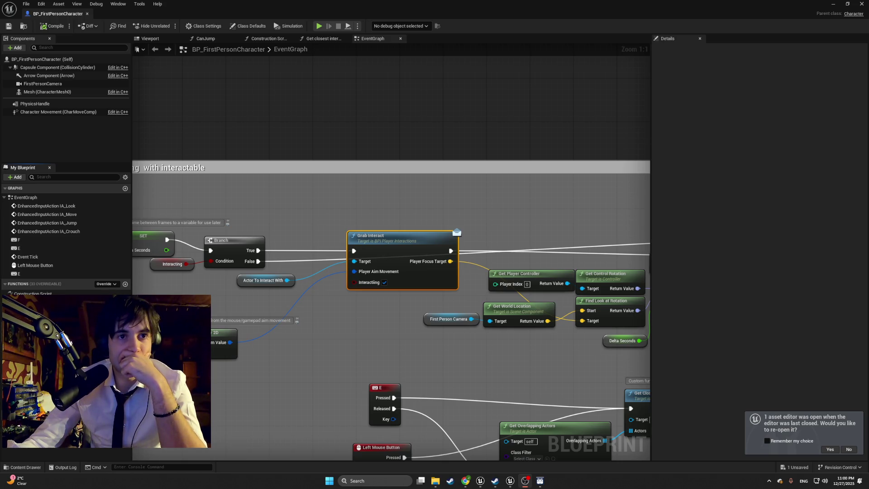
Step: Add and delete an Actor To Interact With getter, select Grab Interact, and show the FirstPerson Blueprints assets
left_click_drag(54, 344, 284, 408)
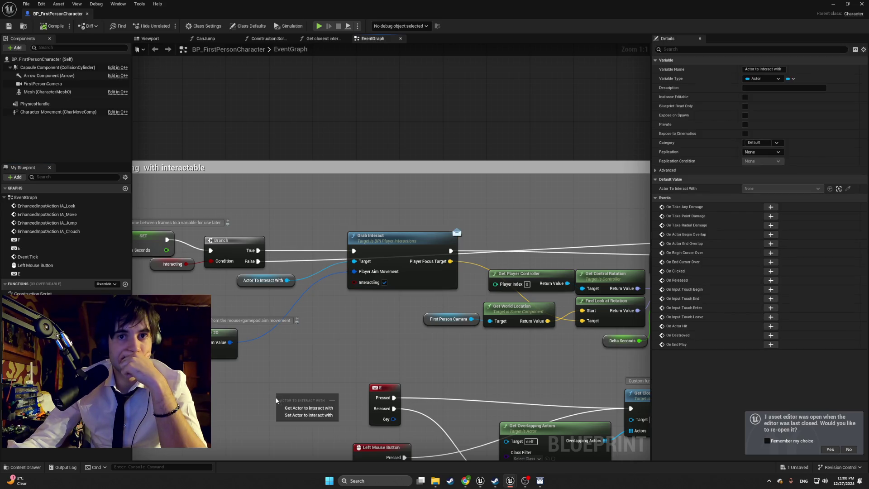
left_click(285, 407)
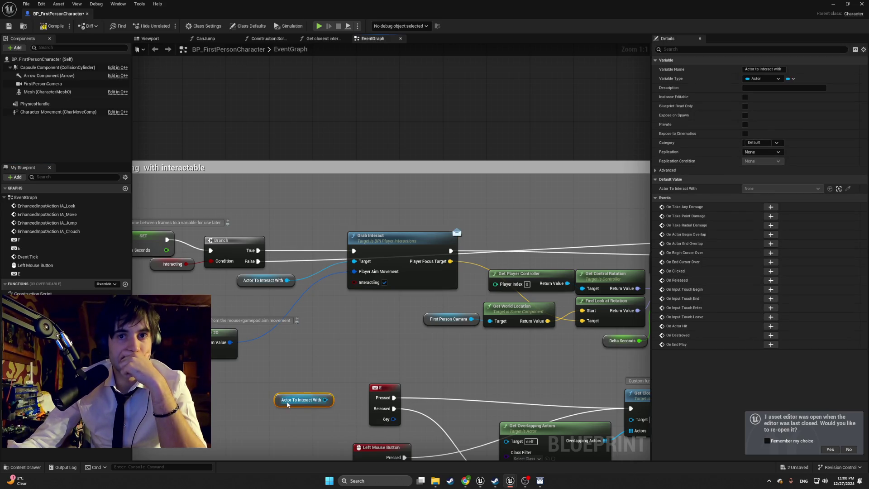
key("Delete")
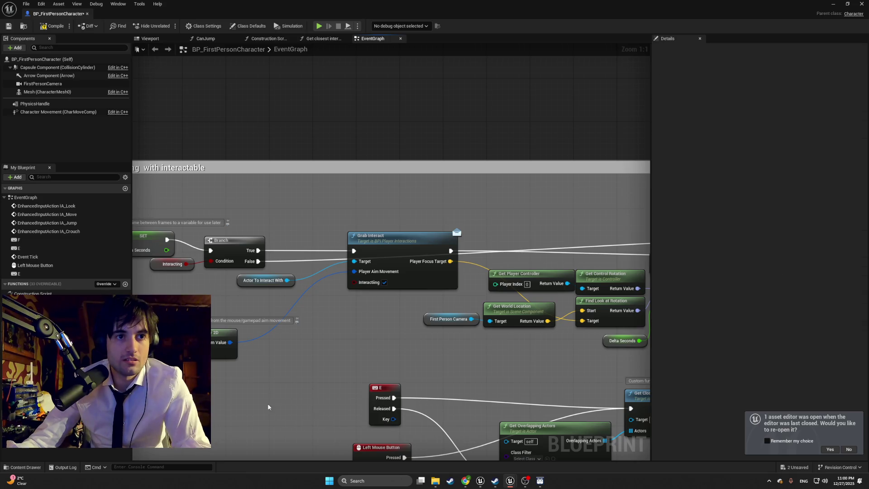
left_click(395, 242)
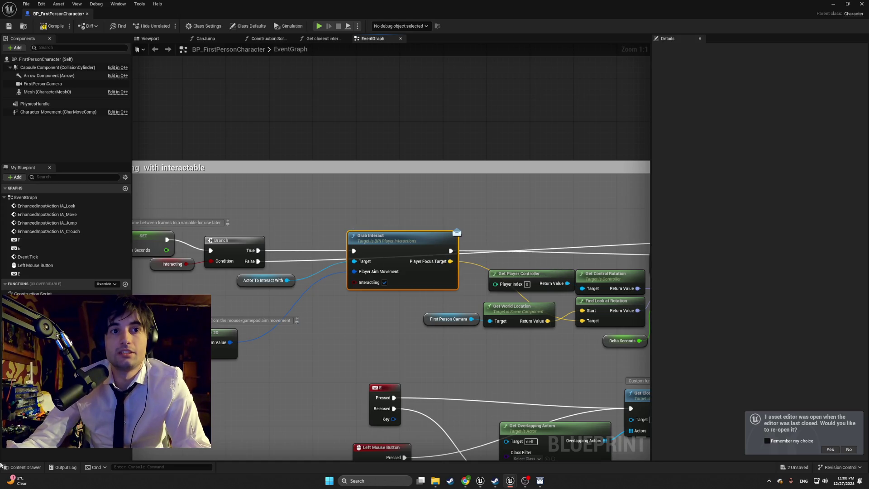
left_click(25, 466)
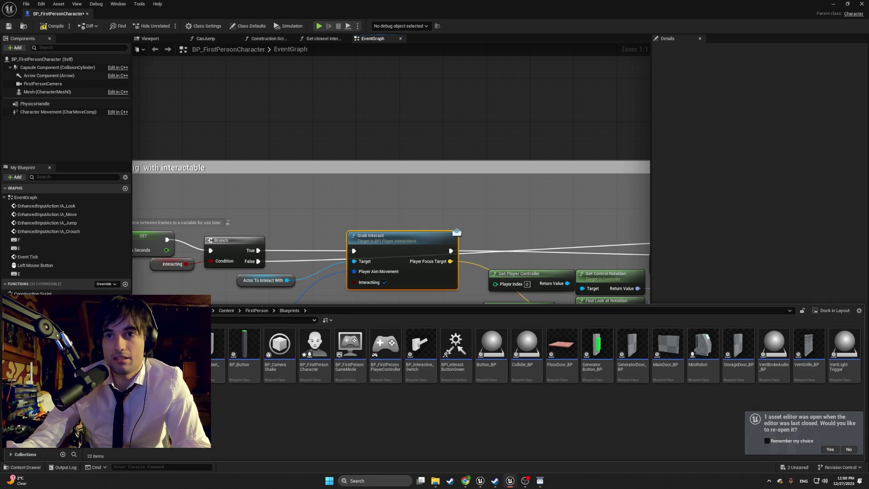
double_click(465, 351)
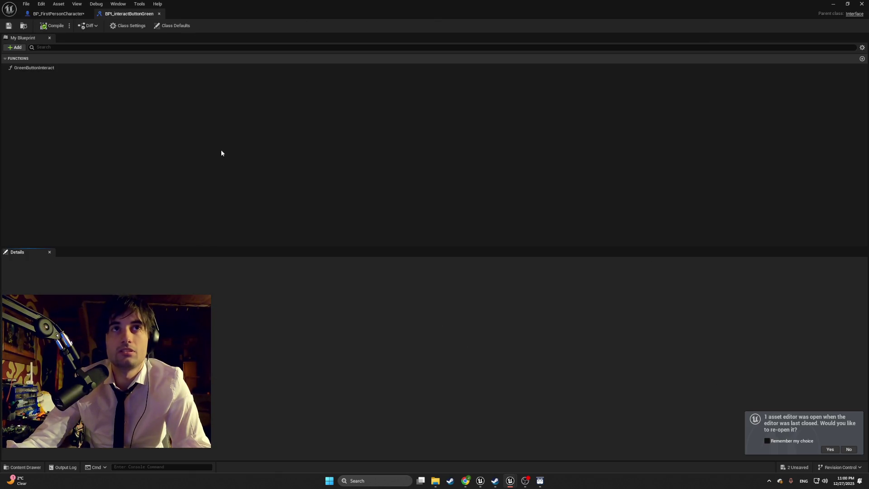
left_click(159, 14)
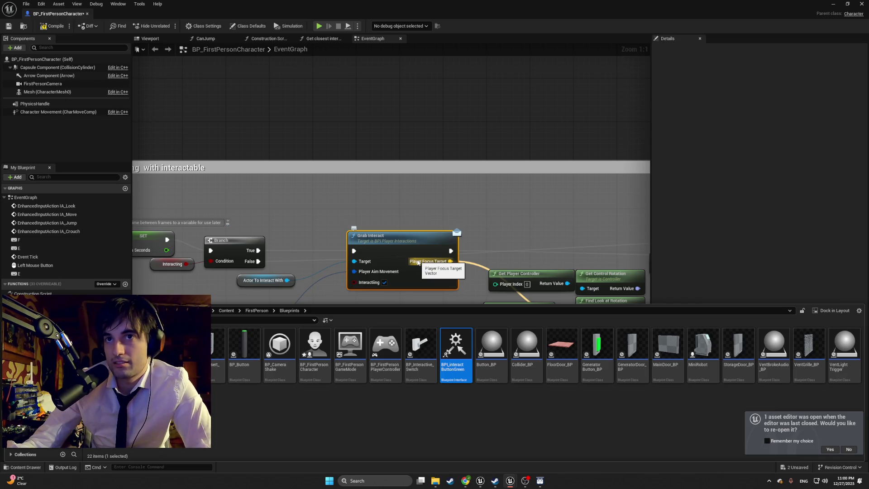
mouse_move(504, 226)
left_mouse_down()
mouse_move(493, 186)
mouse_move(474, 179)
left_mouse_up()
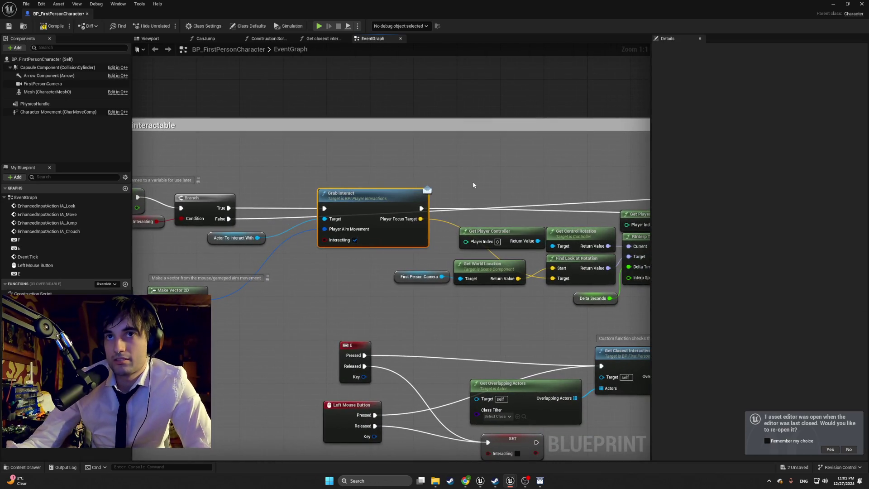
key("ctrl+space")
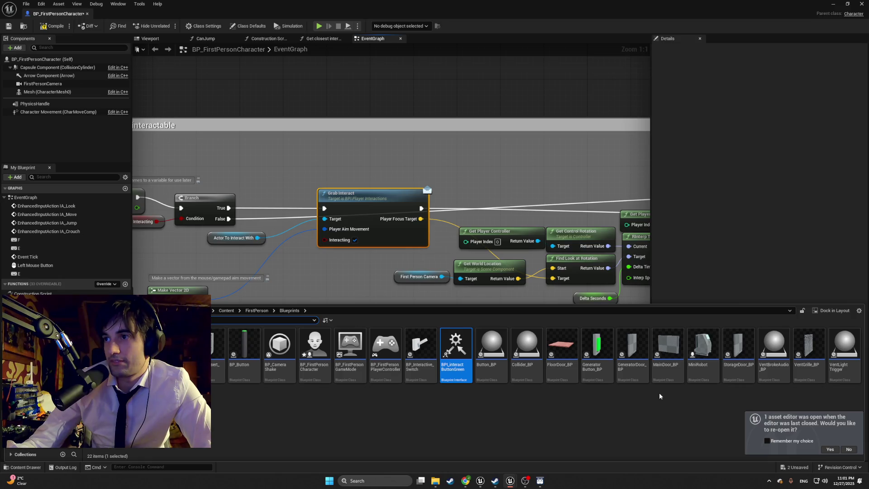
Step: Browse the ENEMY Sounds and Models folders, then open BP_Interactive_Switch from FirstPerson Blueprints
left_click(191, 317)
double_click(103, 348)
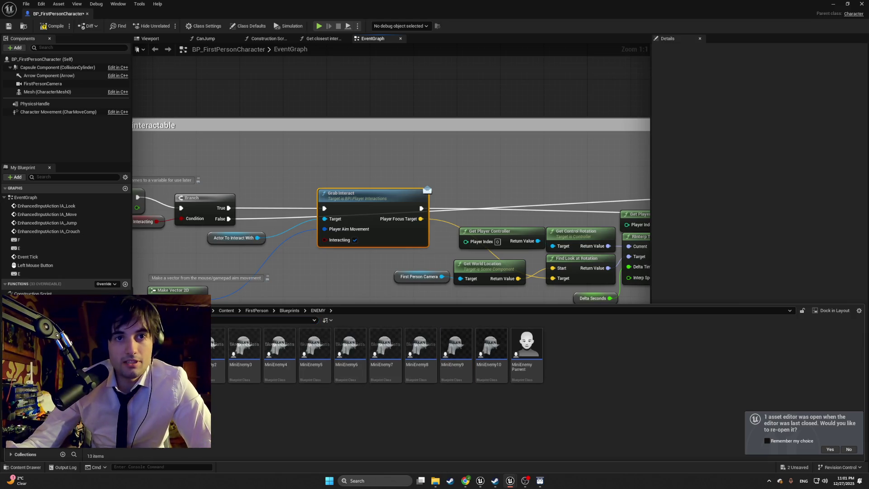
double_click(103, 348)
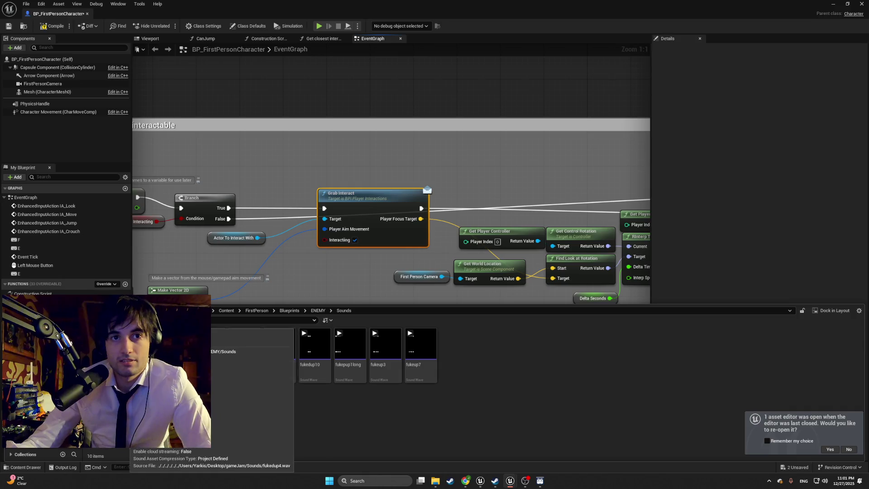
left_click(103, 341)
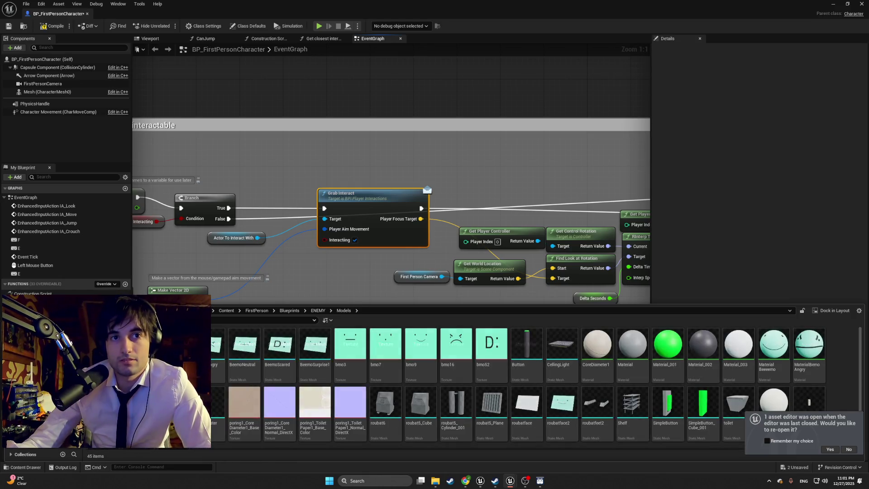
left_click(90, 323)
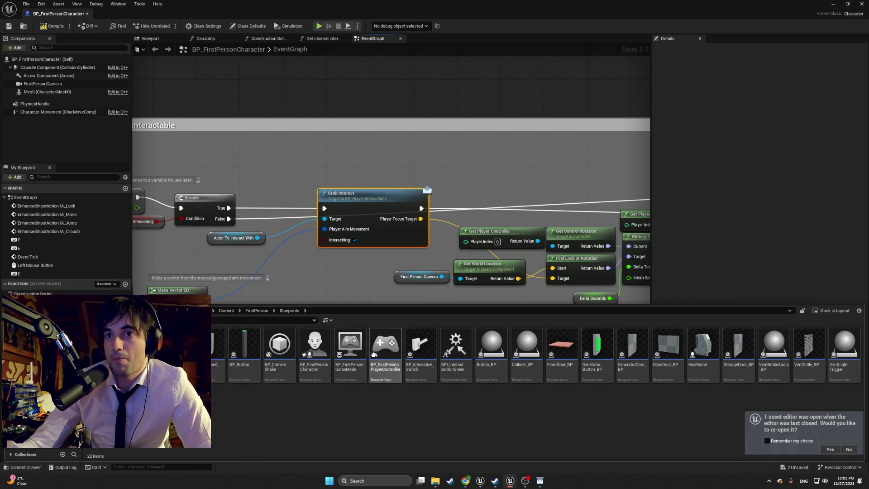
double_click(410, 348)
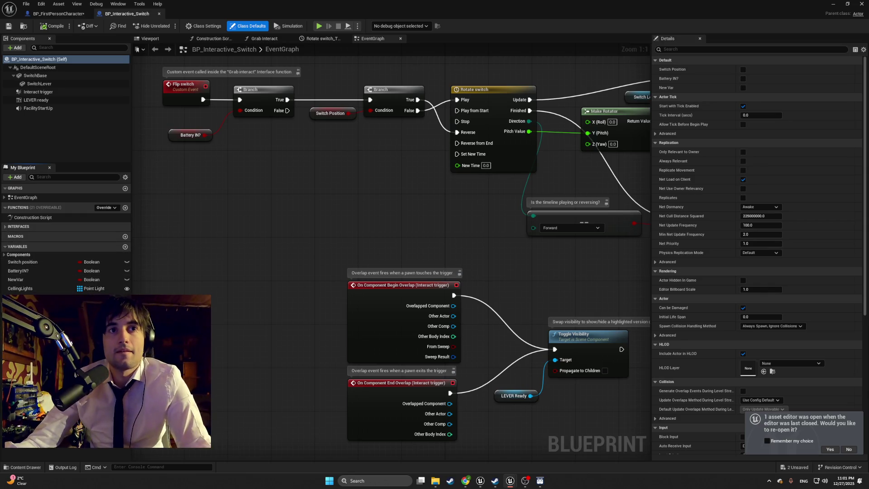
Step: Open BP_FirstPersonCharacter from the Content Drawer and go to its Get closest interactive actor function
key("ctrl+space")
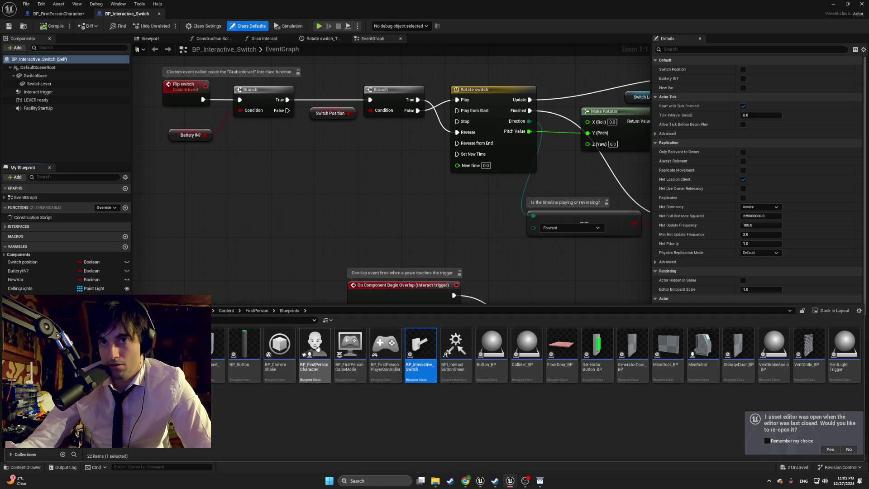
double_click(318, 352)
double_click(37, 311)
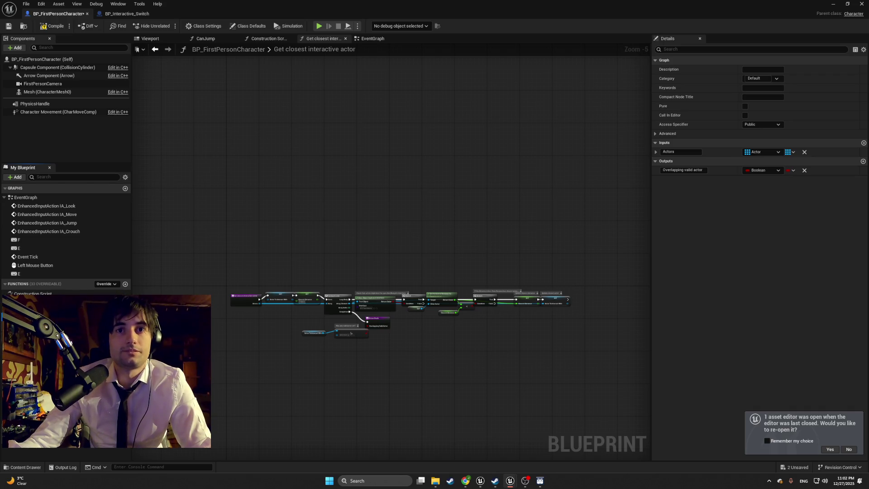
Step: Zoom to the SET node, then check the CanJump, Construction Script, Get closest interactive actor and EventGraph graphs
scroll(321, 262, "up", 5)
mouse_move(210, 194)
left_mouse_down()
mouse_move(136, 185)
mouse_move(221, 159)
mouse_move(354, 140)
left_mouse_up()
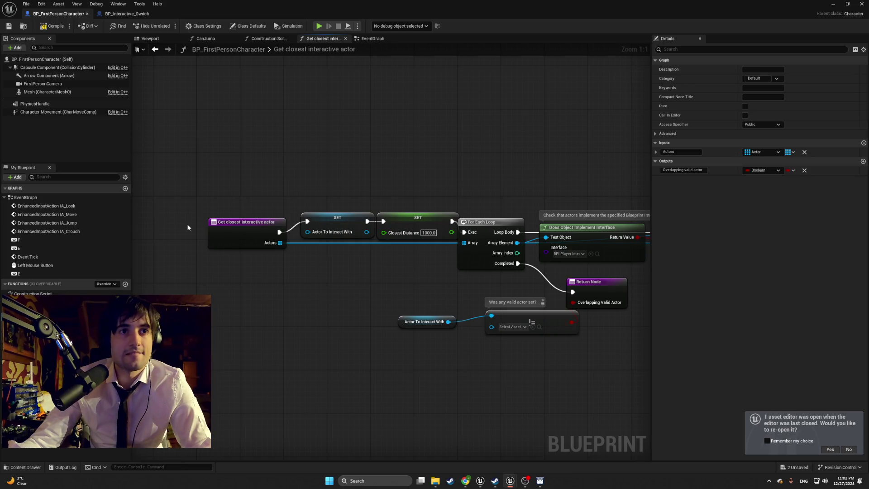
left_click(219, 43)
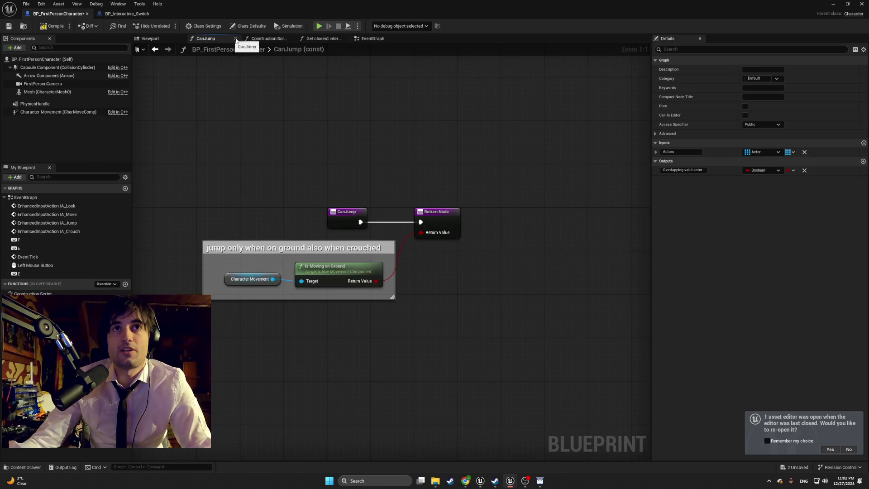
left_click(257, 43)
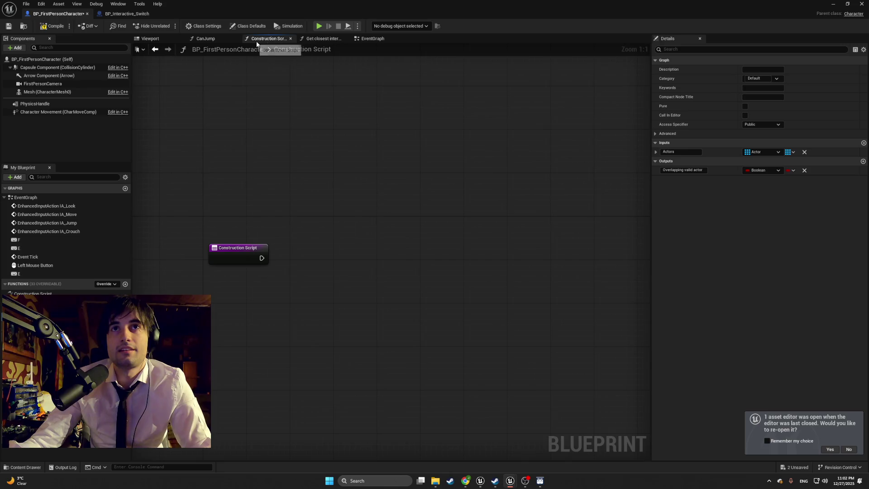
left_click(308, 41)
left_click(372, 39)
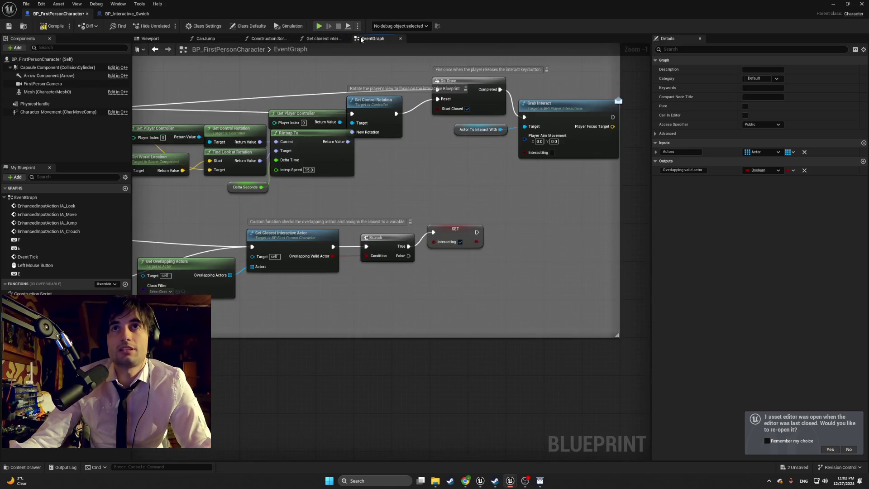
Step: Pan to the Do Once and Grab Interact nodes, search actions for 'grab' without adding one, then show the assets
left_click_drag(237, 198, 256, 224)
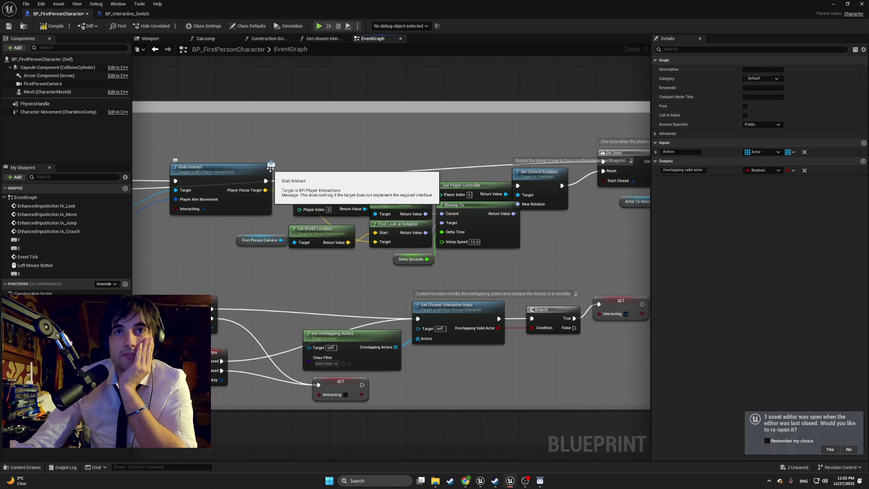
scroll(311, 158, "up", 1)
mouse_move(300, 163)
left_mouse_down()
mouse_move(92, 160)
mouse_move(389, 162)
left_mouse_up()
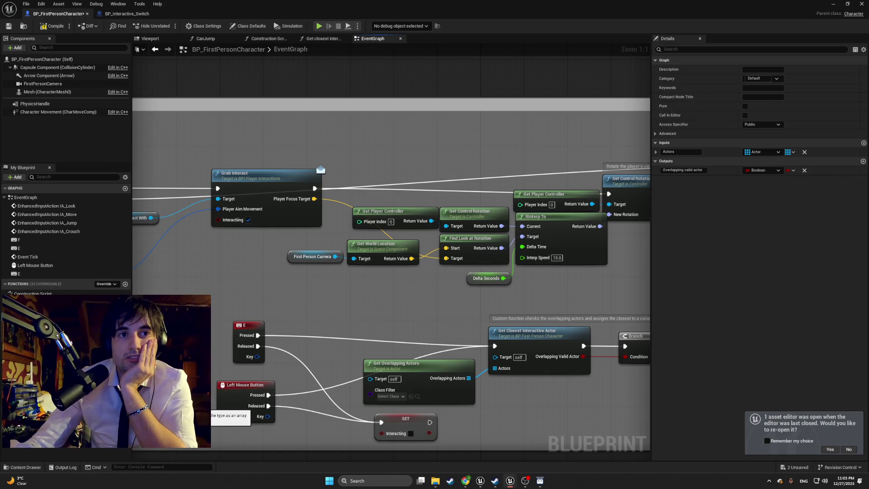
right_click(265, 181)
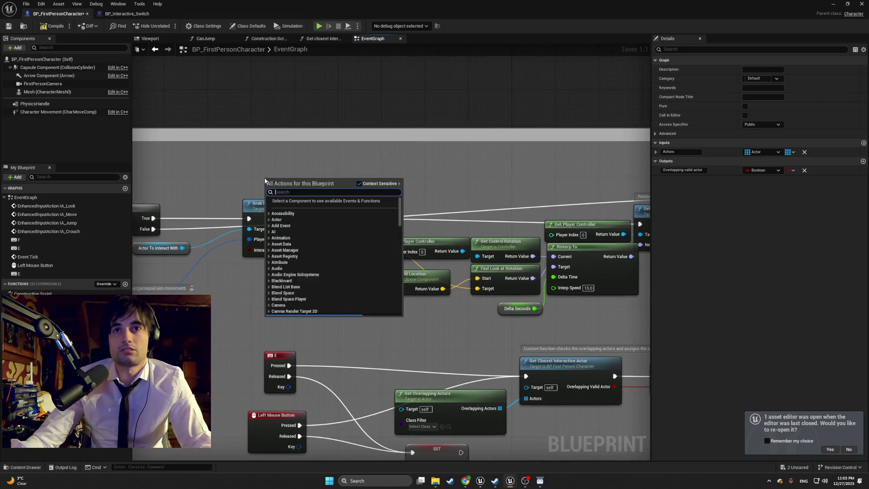
type("grab")
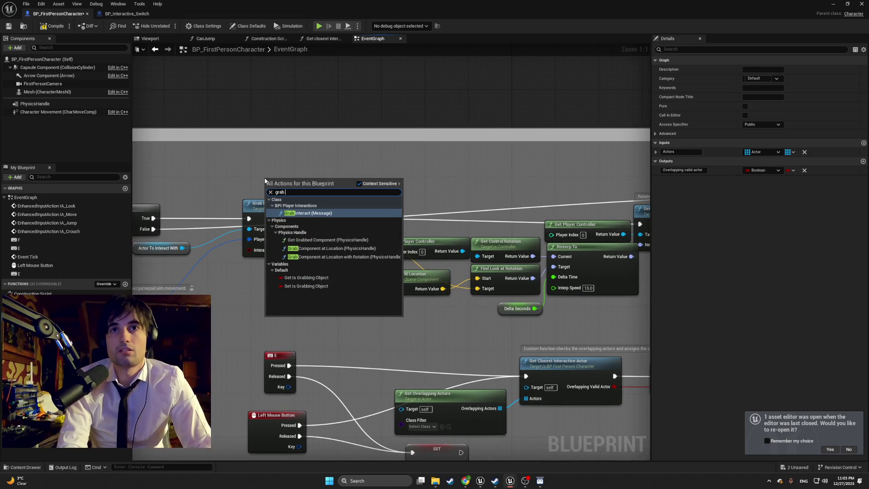
left_click(258, 164)
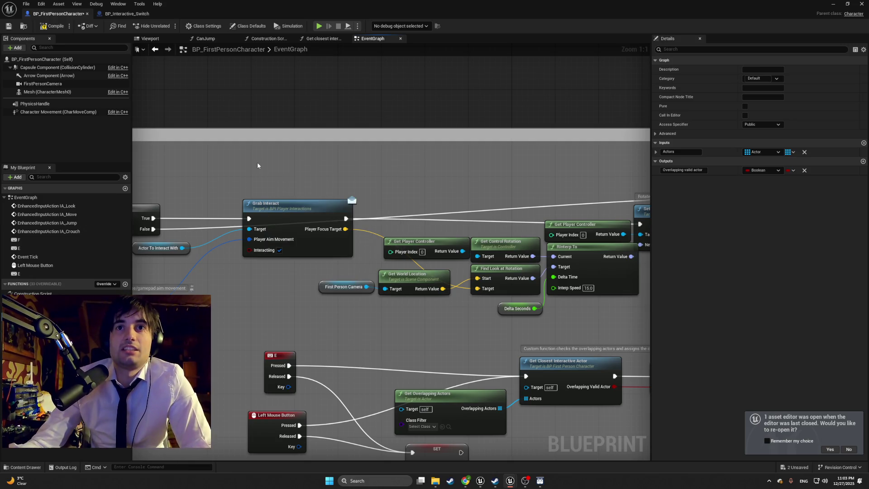
left_click(22, 467)
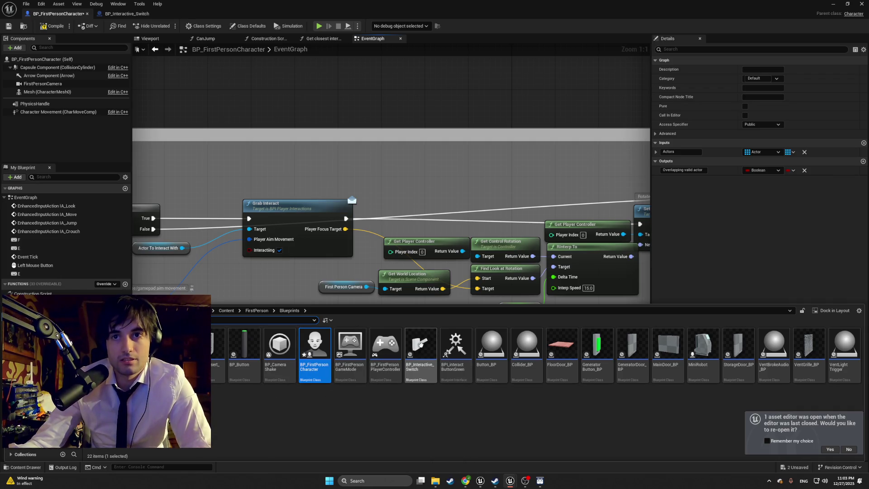
Step: Open BP_Interactive_Switch, expand its component variables, and bring up the graph's action menu
mouse_move(431, 364)
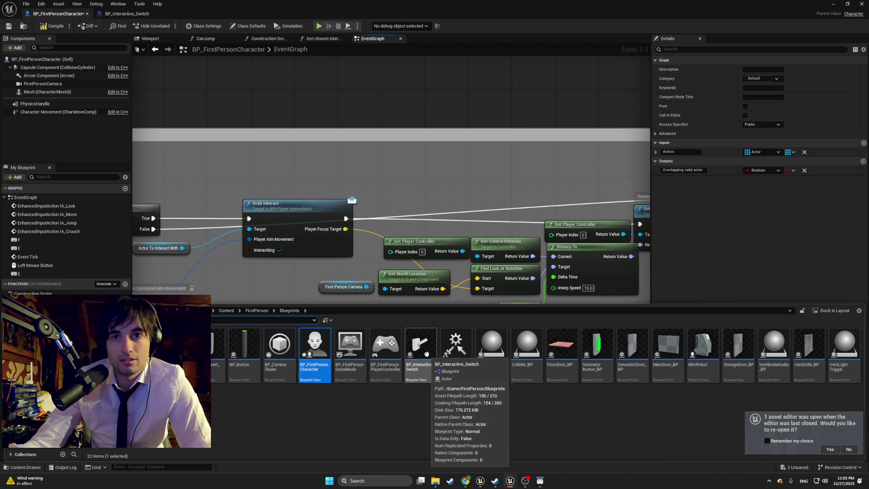
double_click(432, 365)
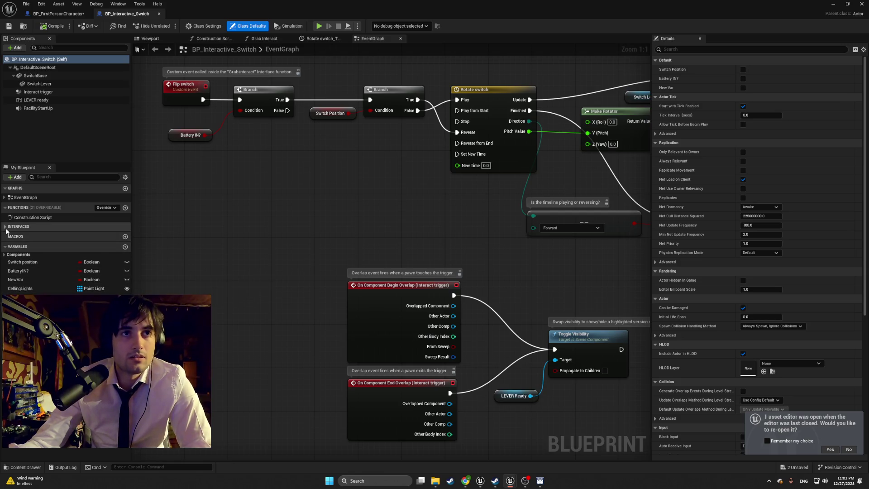
left_click(18, 254)
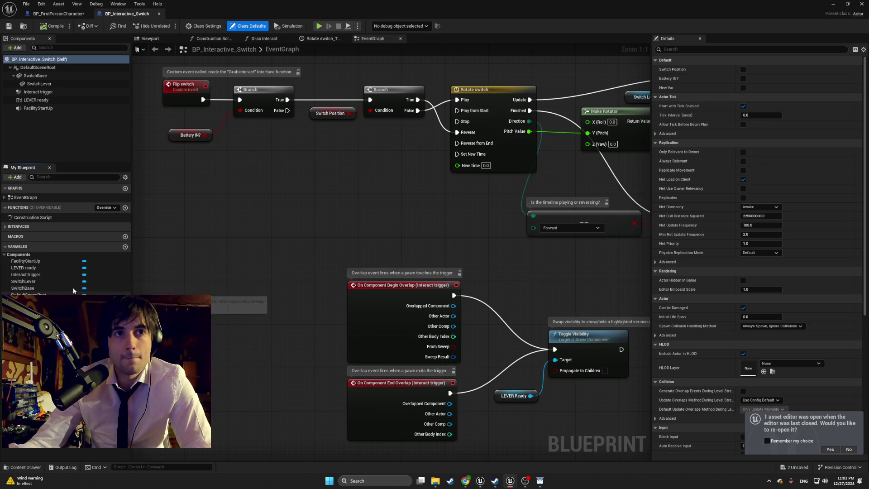
right_click(261, 230)
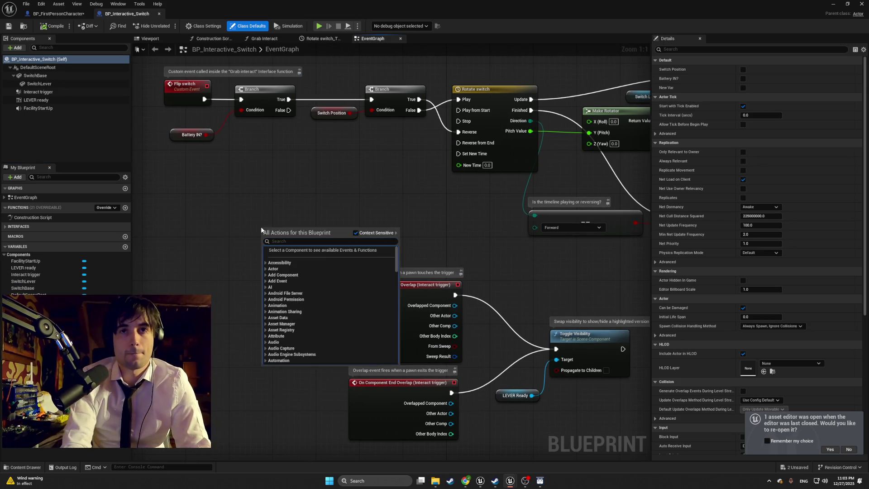
type("grab")
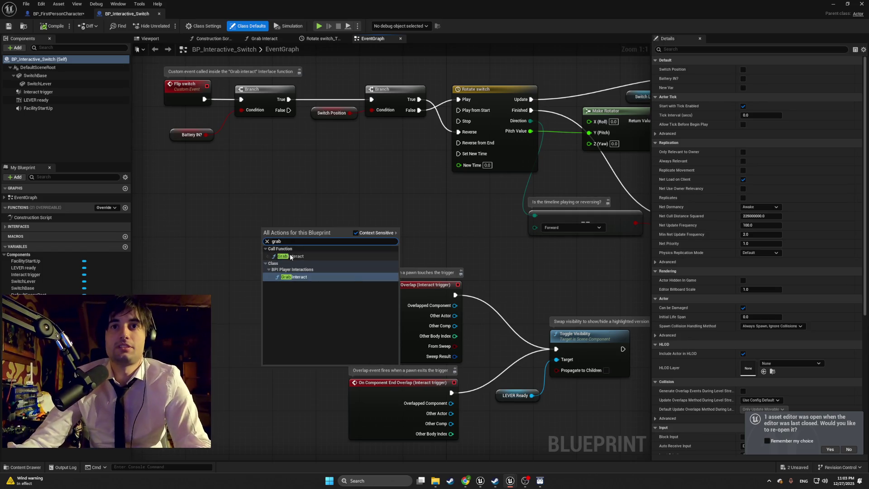
left_click(292, 256)
left_click_drag(299, 236, 256, 212)
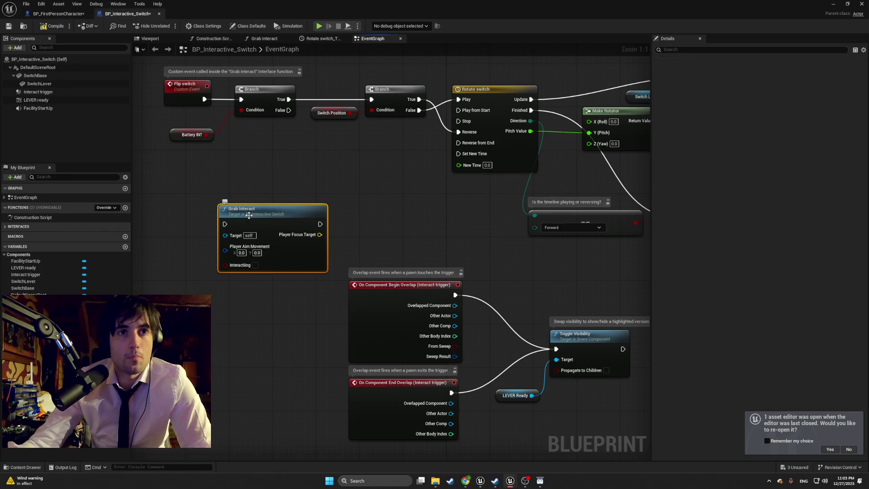
key("Delete")
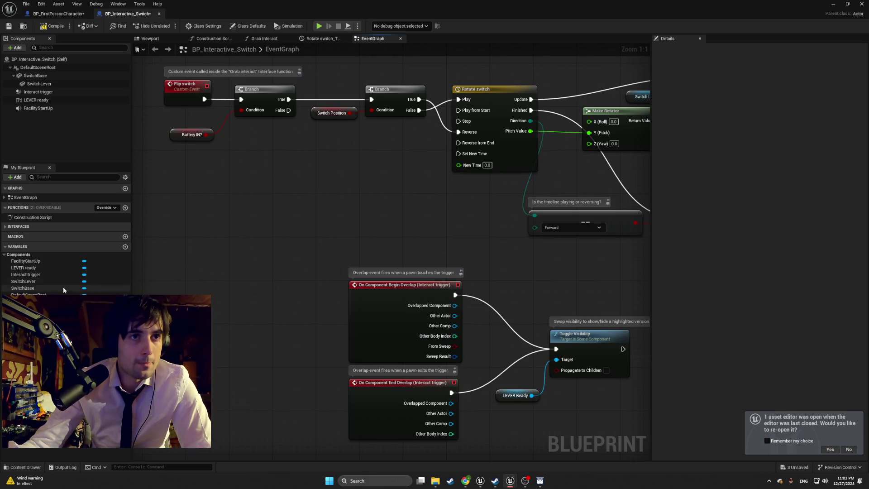
left_click(19, 227)
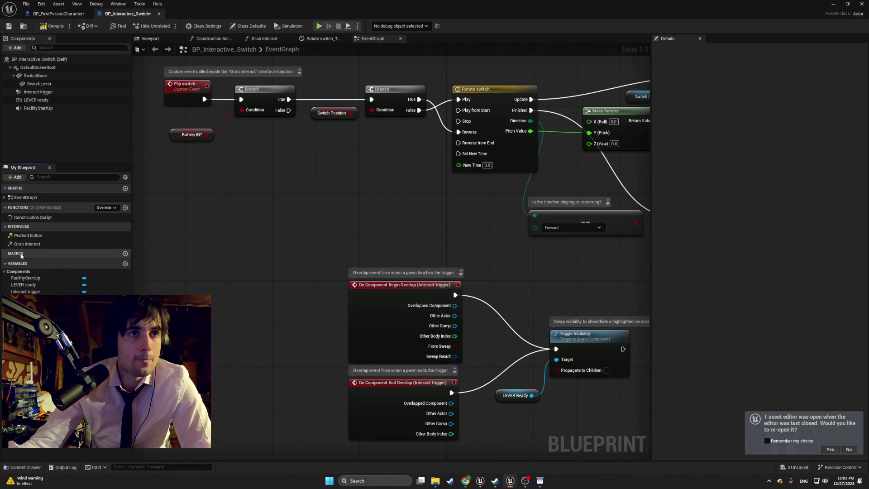
Step: List the switch's events and review its Set Relative Rotation, For Each Loop and Rotate switch timeline logic
left_click(5, 198)
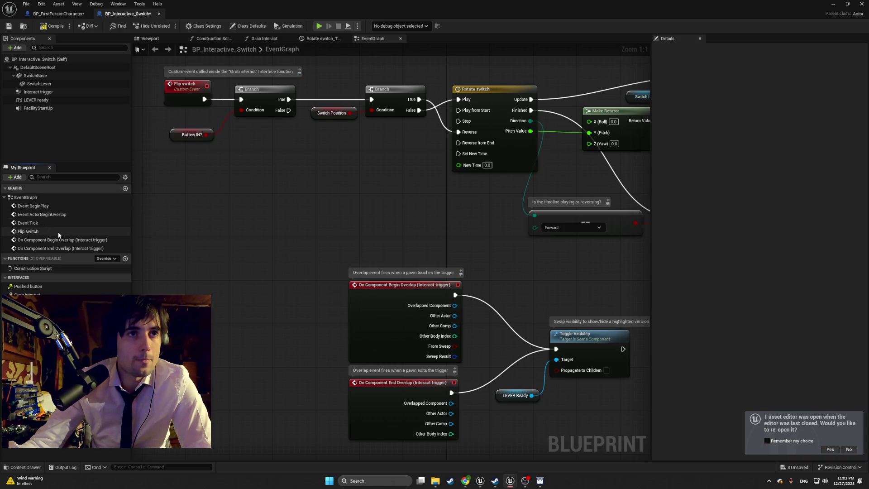
mouse_move(261, 230)
left_mouse_down()
mouse_move(132, 257)
mouse_move(143, 255)
mouse_move(199, 293)
mouse_move(190, 190)
left_mouse_up()
scroll(199, 293, "down", 1)
scroll(192, 217, "down", 1)
scroll(145, 325, "down", 1)
scroll(149, 326, "down", 1)
scroll(226, 323, "up", 1)
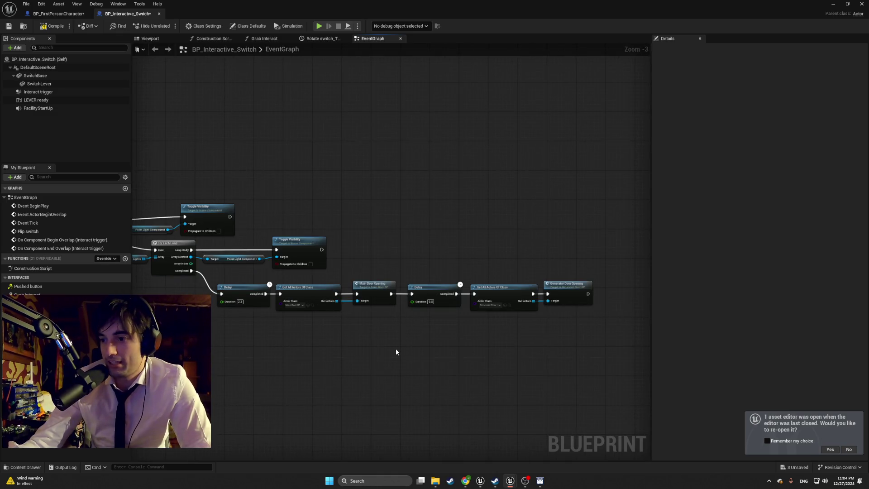
scroll(396, 351, "up", 2)
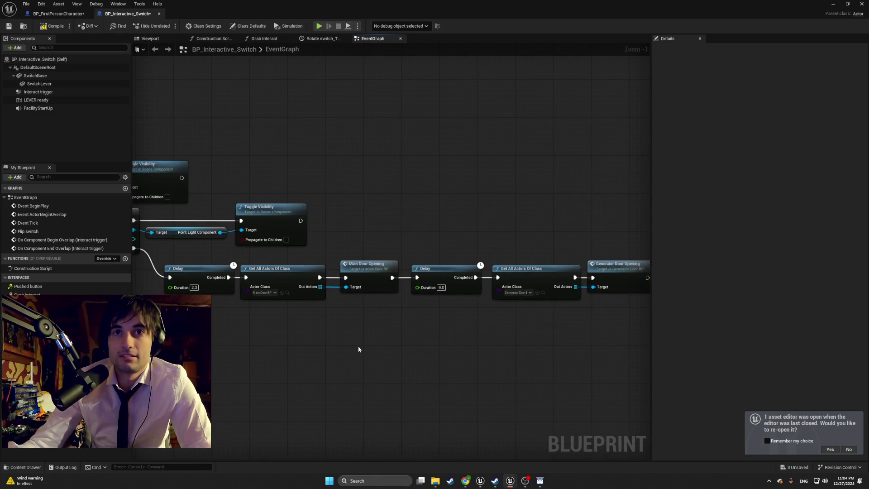
scroll(359, 348, "down", 1)
mouse_move(350, 346)
left_mouse_down()
mouse_move(299, 340)
mouse_move(409, 353)
mouse_move(214, 279)
left_mouse_up()
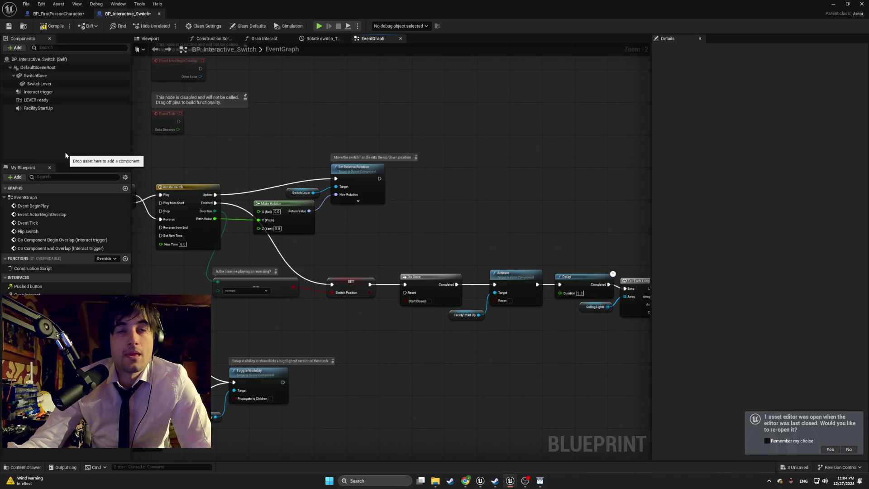
left_click_drag(228, 156, 385, 269)
left_click_drag(295, 275, 301, 253)
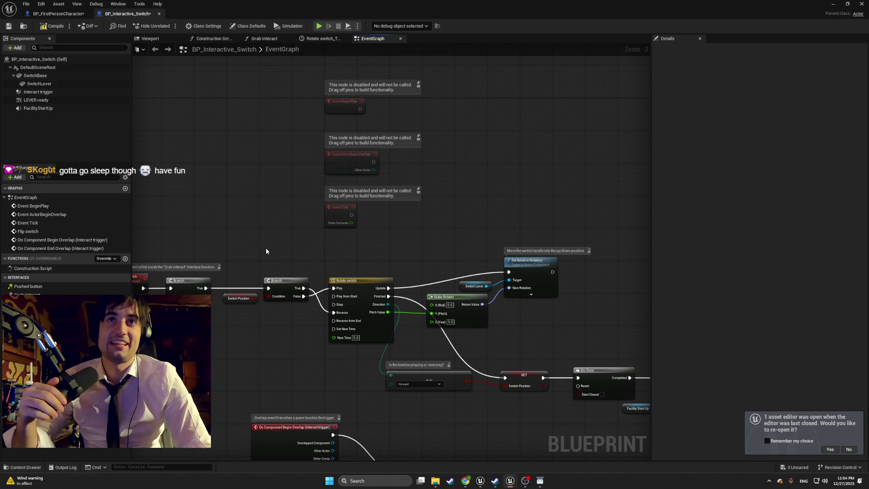
Step: Review the Grab Interact function graph, then return to the BP_FirstPersonCharacter tab
left_click(265, 39)
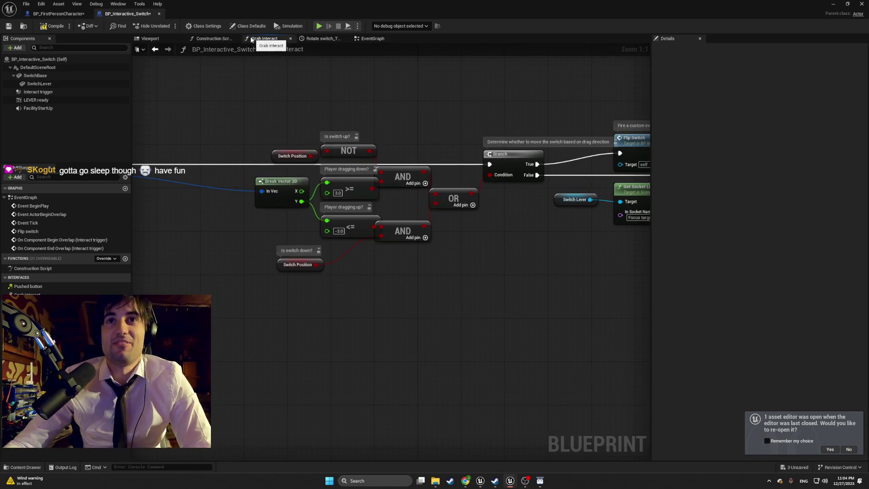
scroll(220, 77, "down", 6)
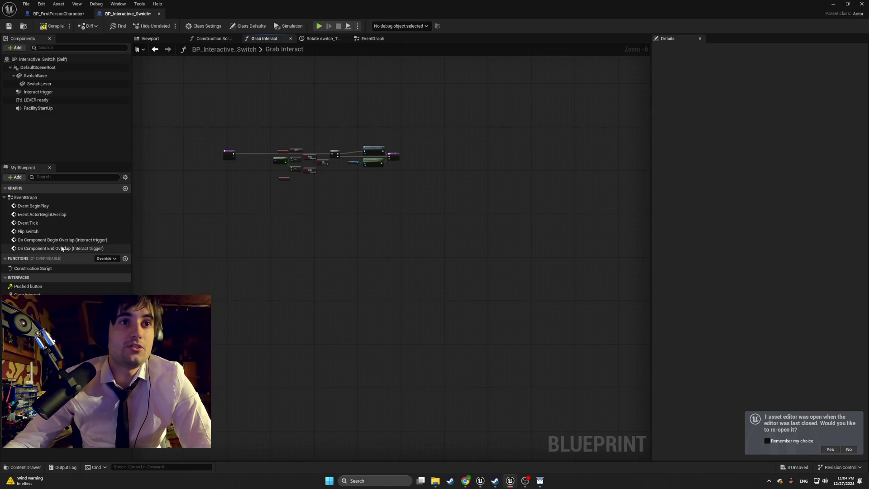
scroll(272, 111, "up", 4)
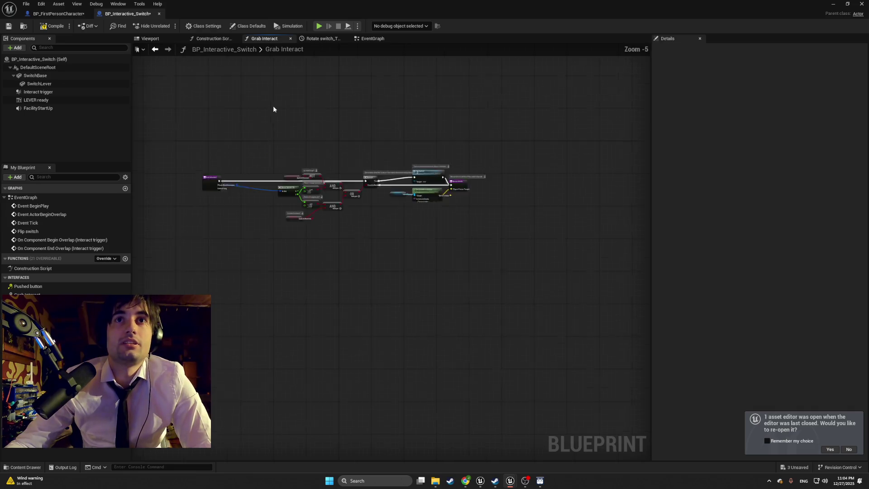
mouse_move(288, 121)
left_mouse_down()
mouse_move(199, 128)
mouse_move(284, 133)
left_mouse_up()
left_click(61, 14)
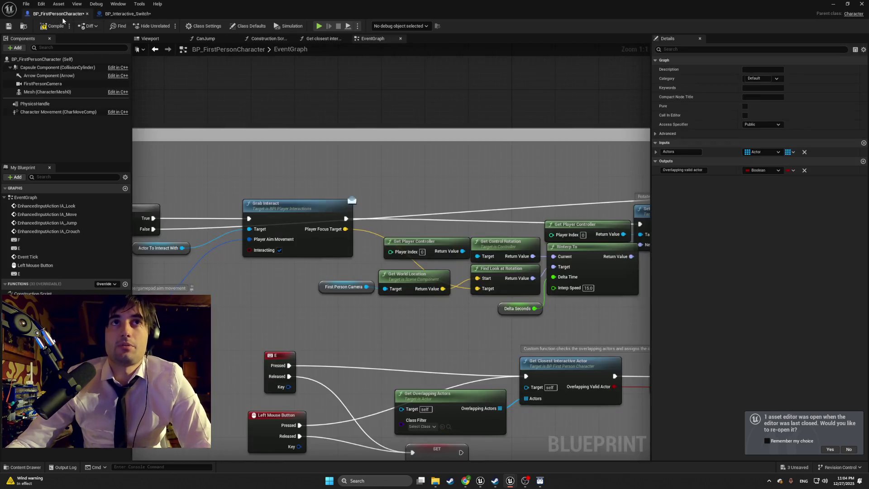
Step: Pan across the Set Target Location, Object Picked Up Loop and input events, then open Battery_BP
mouse_move(219, 274)
left_mouse_down()
mouse_move(370, 285)
mouse_move(478, 312)
left_mouse_up()
mouse_move(276, 298)
left_mouse_down()
mouse_move(395, 309)
mouse_move(140, 284)
left_mouse_up()
left_click_drag(421, 289, 151, 281)
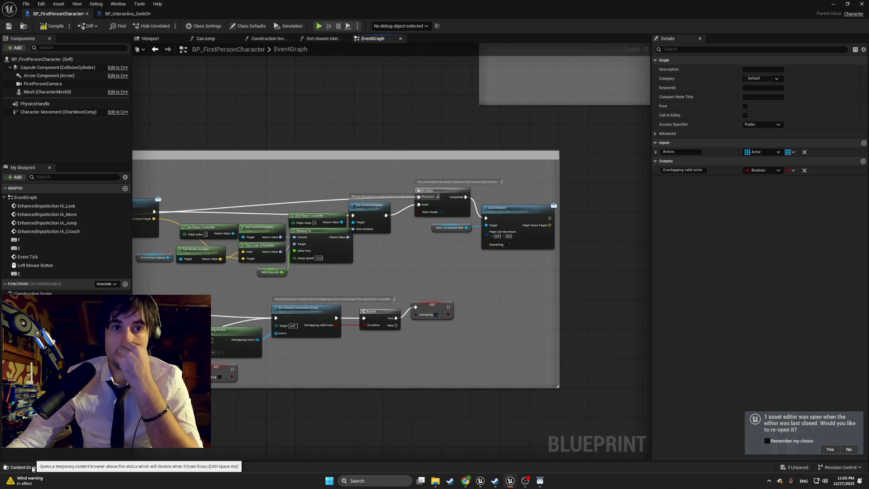
left_click(33, 467)
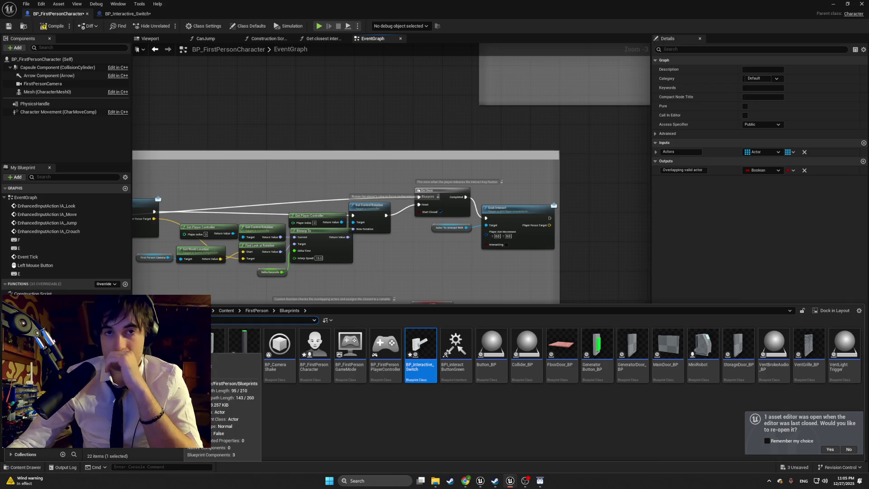
double_click(212, 344)
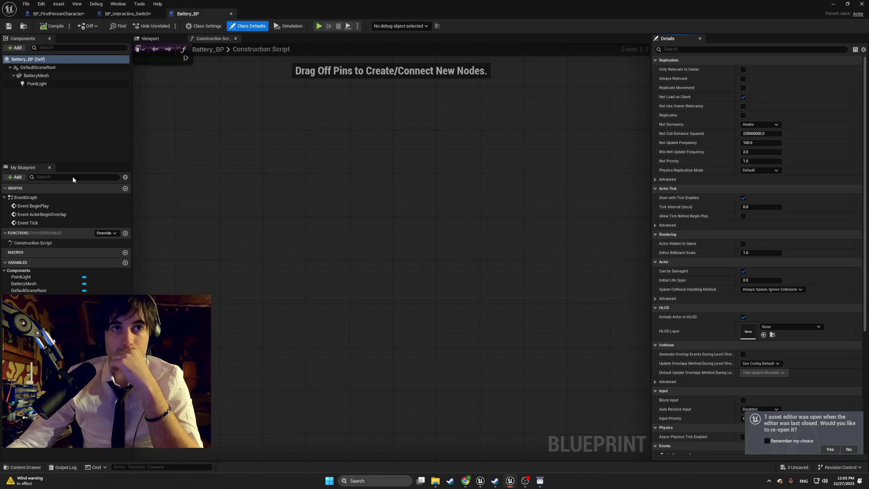
Step: Select Battery_BP's Event ActorBeginOverlap, then open BP_Interactive_Switch and inspect its Grab Interact nodes
left_click(52, 214)
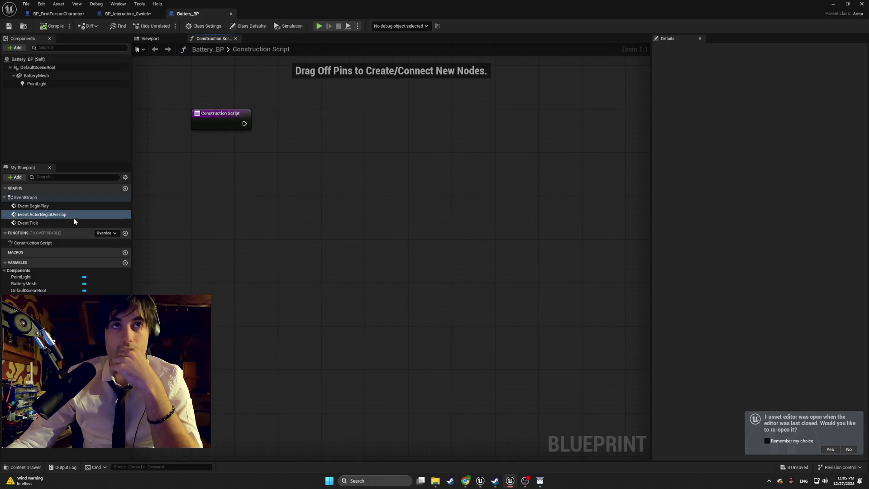
left_click(51, 217)
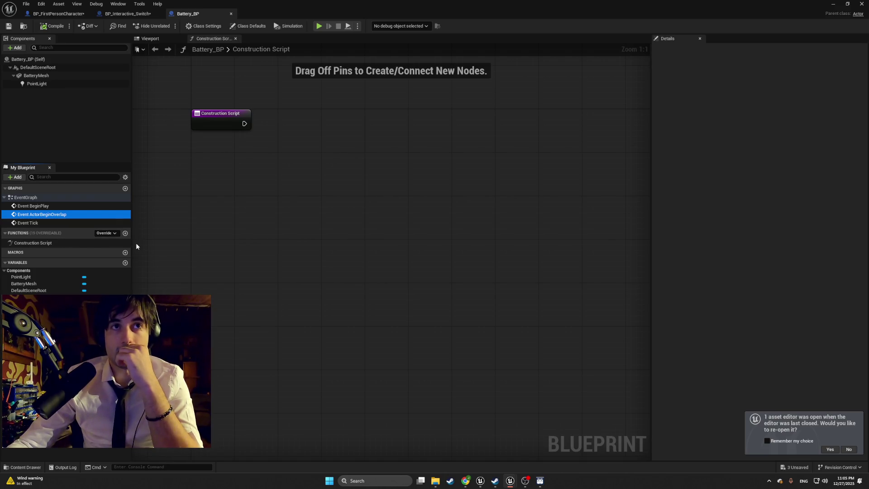
left_click(34, 467)
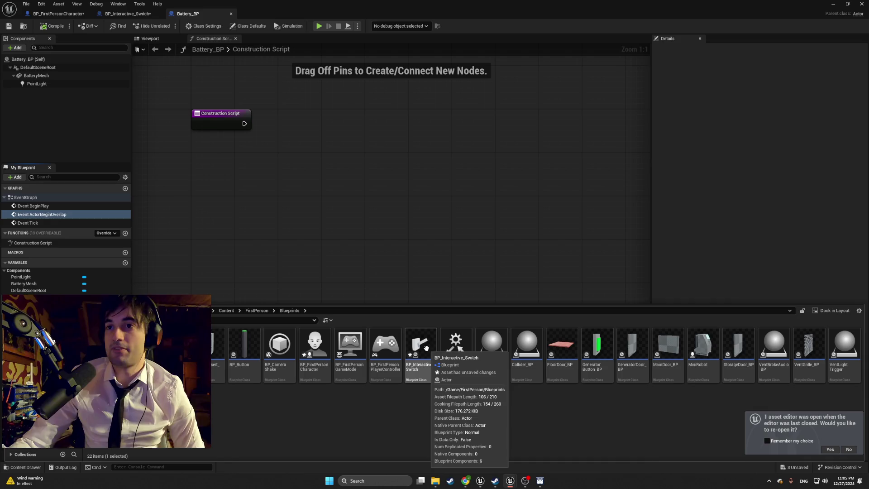
double_click(427, 346)
mouse_move(384, 338)
left_mouse_down()
mouse_move(413, 346)
mouse_move(253, 324)
left_mouse_up()
scroll(390, 340, "down", 1)
scroll(384, 341, "up", 3)
scroll(262, 324, "down", 1)
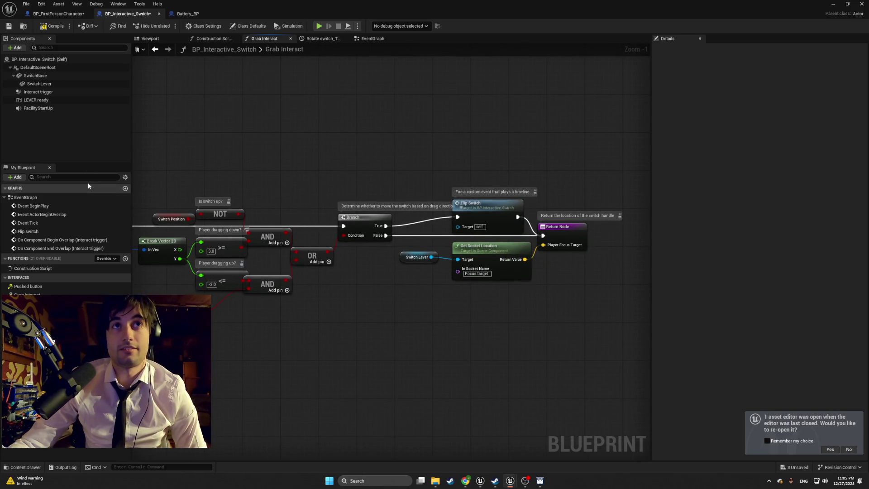
Step: Review the character's interaction group, E key and Grab Interact nodes, then show Battery_BP's Viewport
left_click(69, 15)
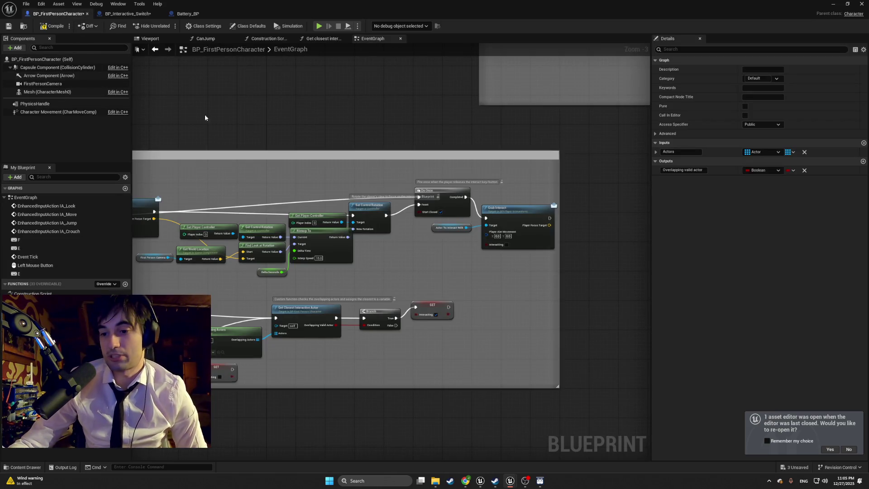
scroll(339, 166, "down", 3)
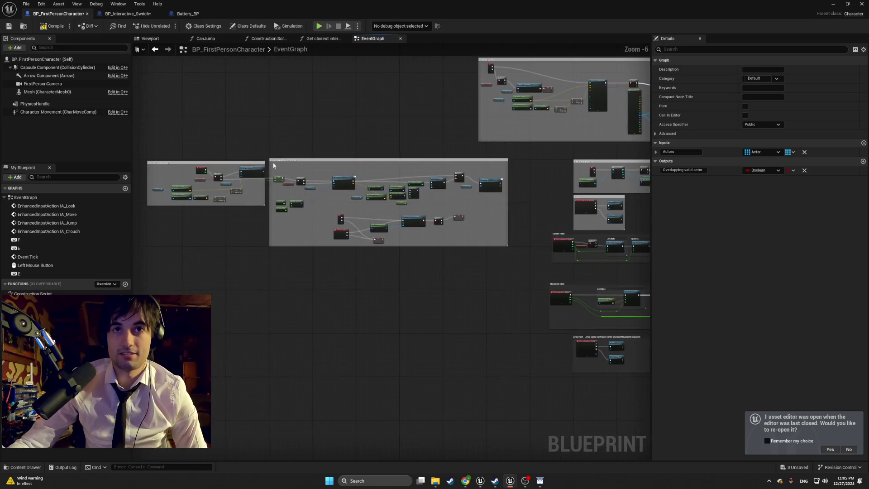
scroll(250, 145, "up", 4)
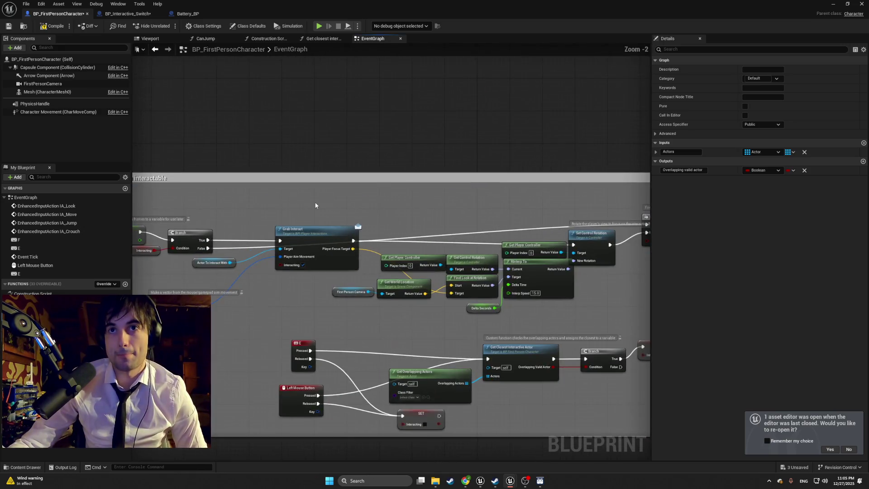
mouse_move(456, 185)
left_mouse_down()
mouse_move(482, 182)
mouse_move(267, 159)
mouse_move(281, 150)
mouse_move(259, 164)
left_mouse_up()
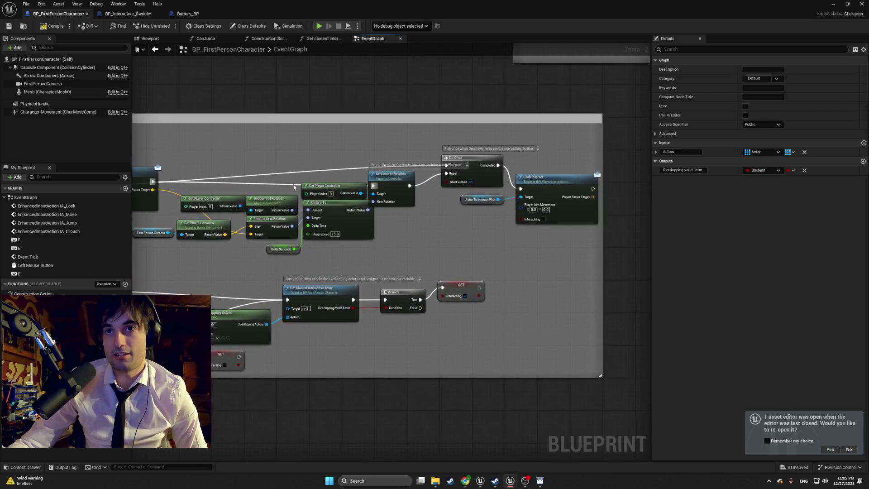
scroll(265, 258, "up", 2)
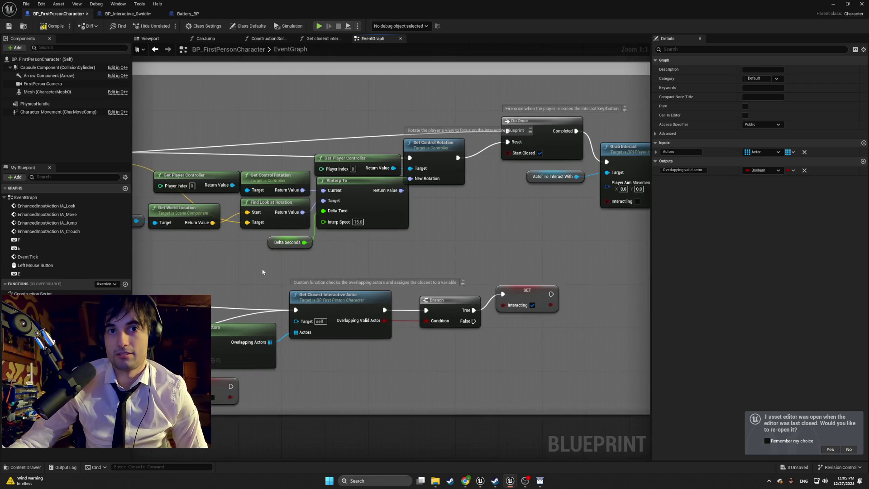
left_click_drag(262, 271, 401, 248)
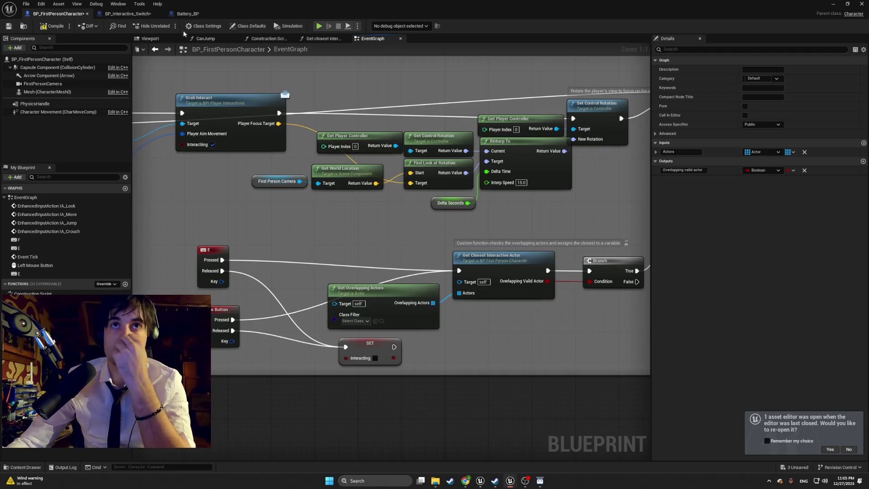
left_click(186, 14)
left_click(150, 39)
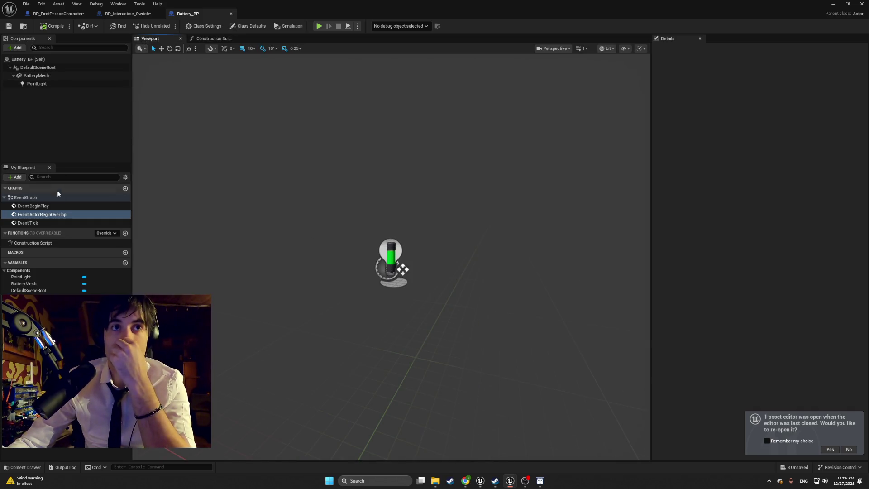
Step: Inspect Battery_BP's PointLight component and its Event ActorBeginOverlap event, then collapse BatteryMesh
scroll(402, 256, "down", 3)
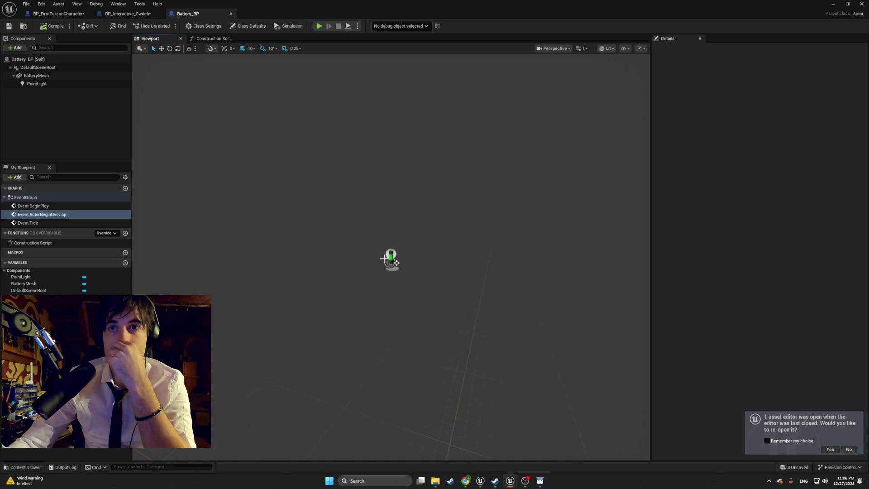
left_click(384, 258)
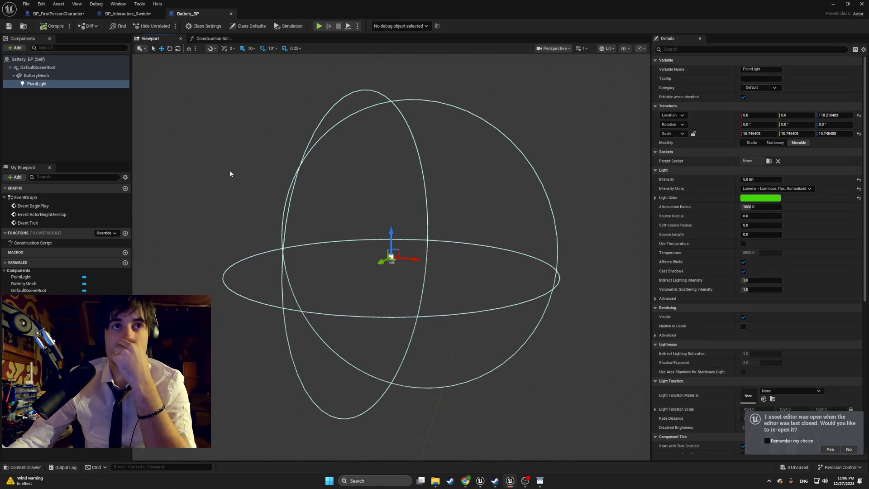
left_click(63, 215)
left_click(40, 84)
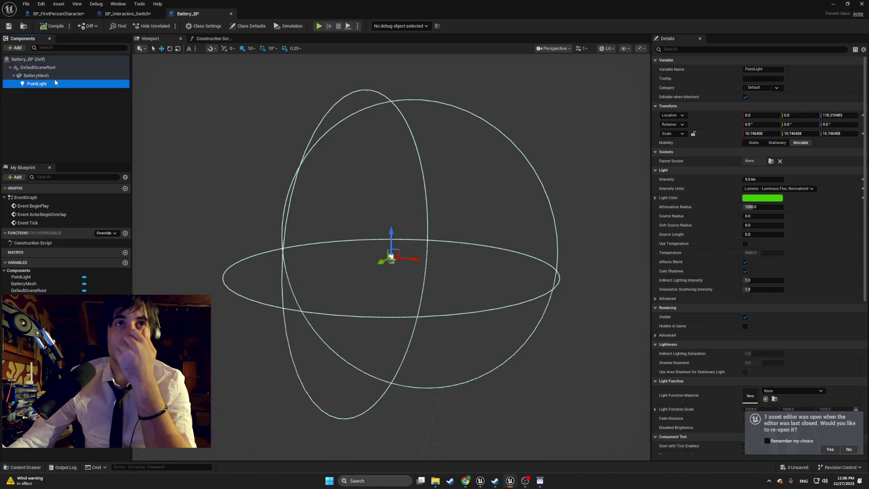
left_click_drag(382, 104, 387, 104)
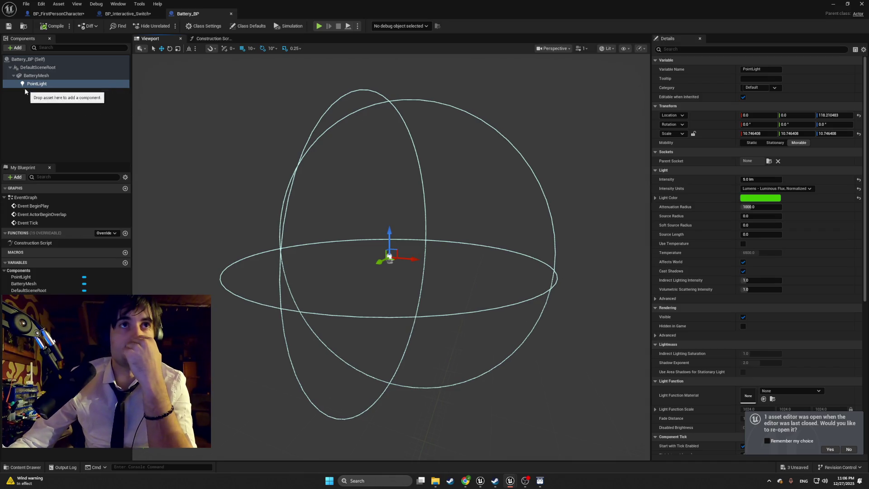
left_click(15, 75)
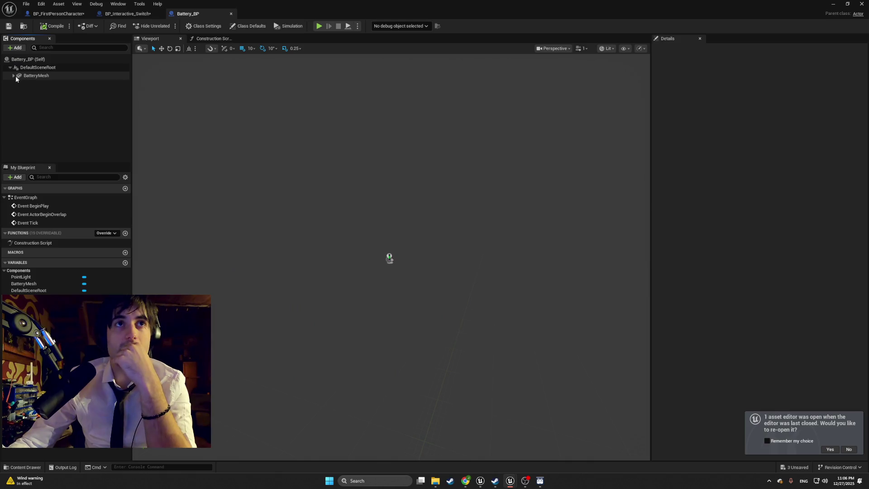
scroll(374, 254, "up", 5)
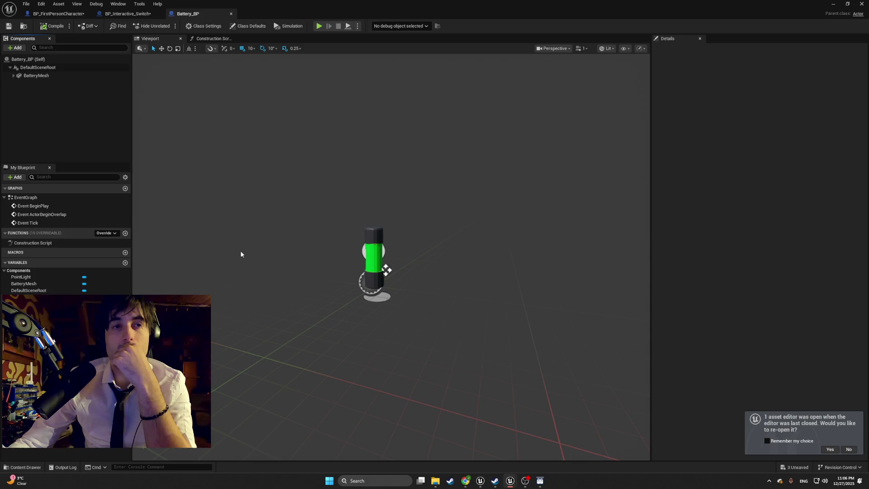
left_click(69, 215)
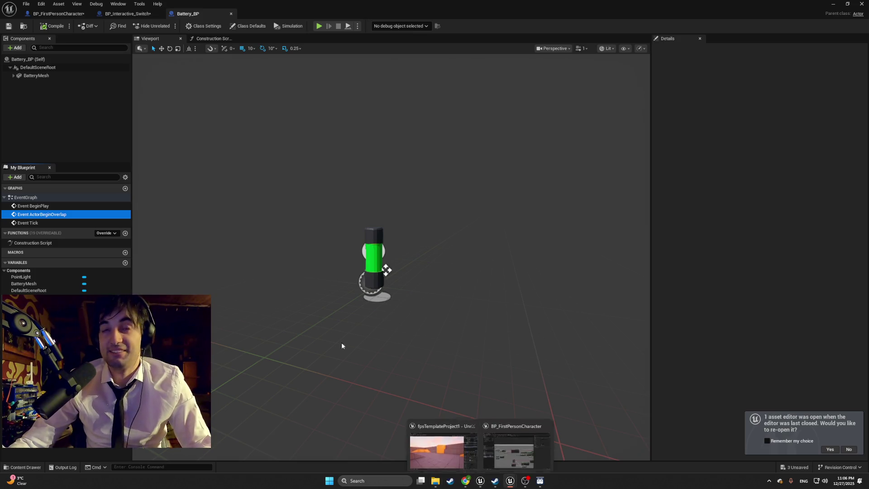
Step: Show the BP_FirstPersonCharacter blueprint's 3D Viewport preview
key("ctrl+space")
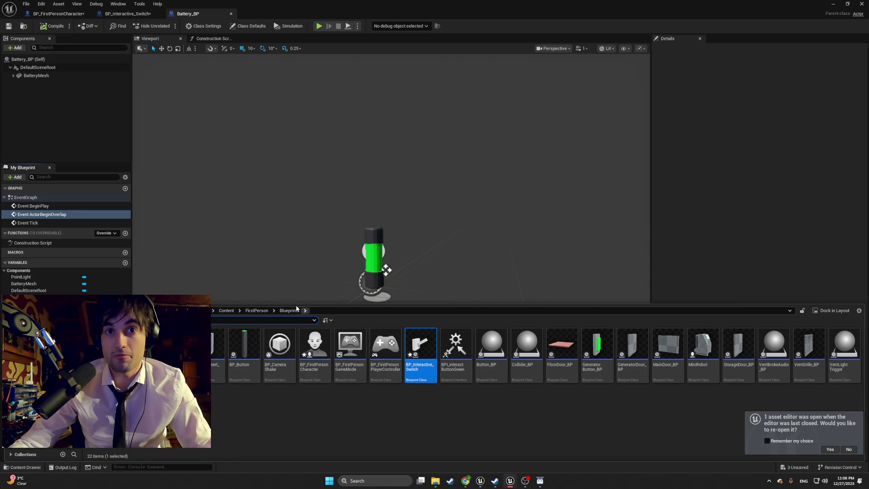
left_click(58, 14)
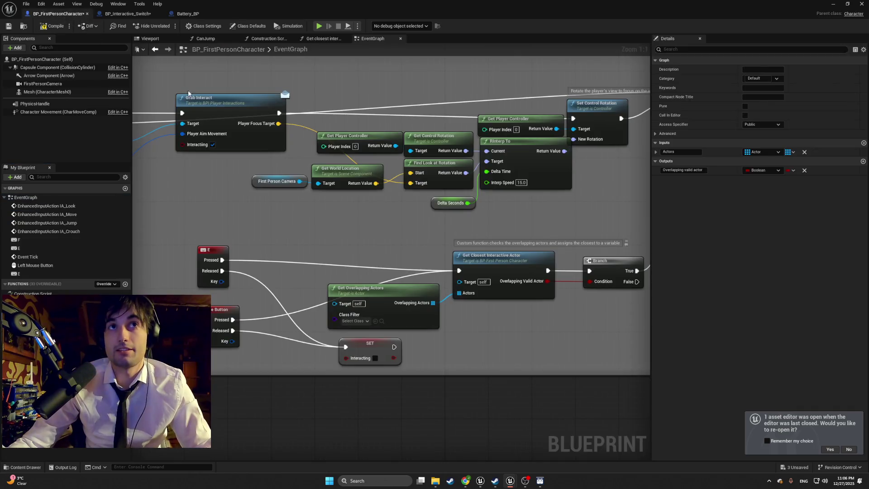
left_click(150, 39)
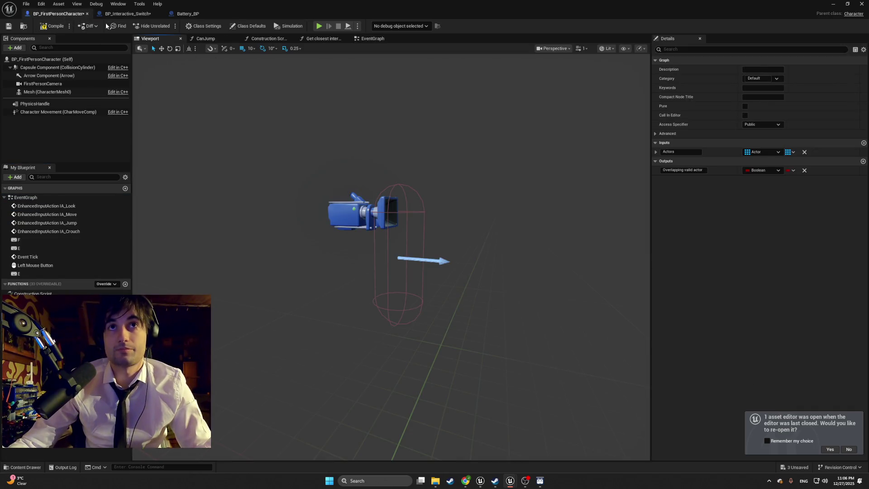
Step: View BP_Interactive_Switch's Grab Interact graph, then minimize the Blueprint editor to the level
key("ctrl+space")
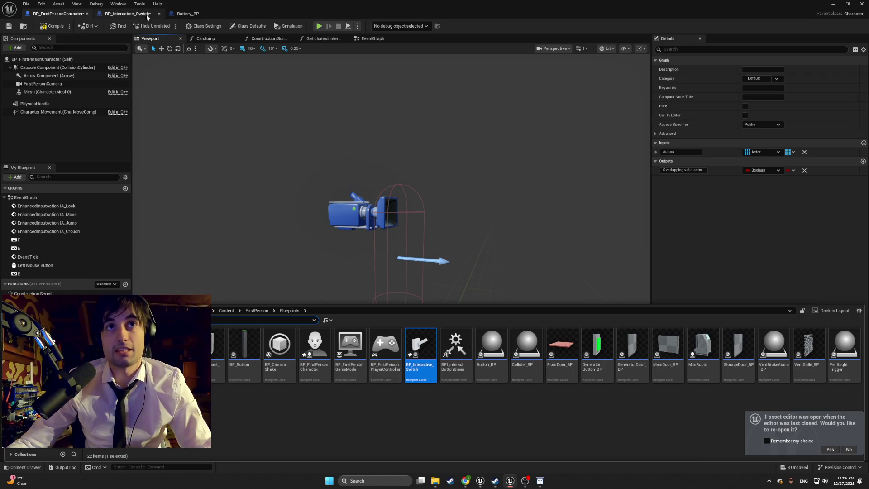
left_click(134, 14)
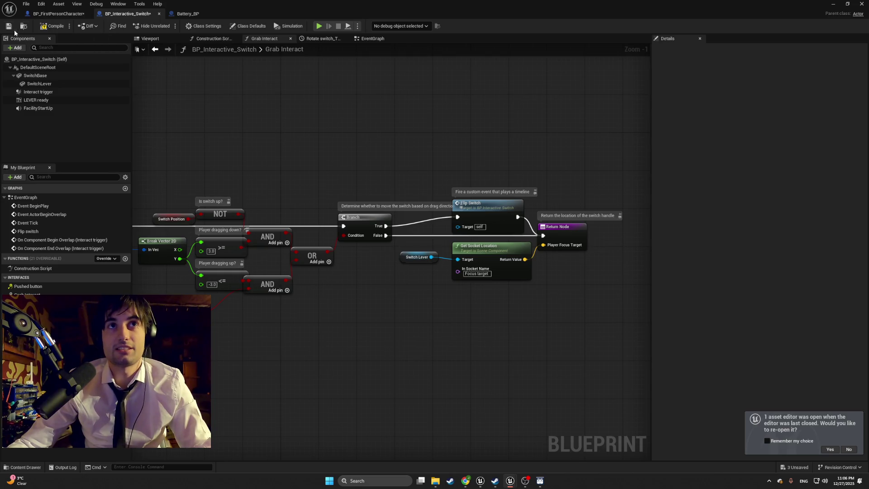
left_click(833, 4)
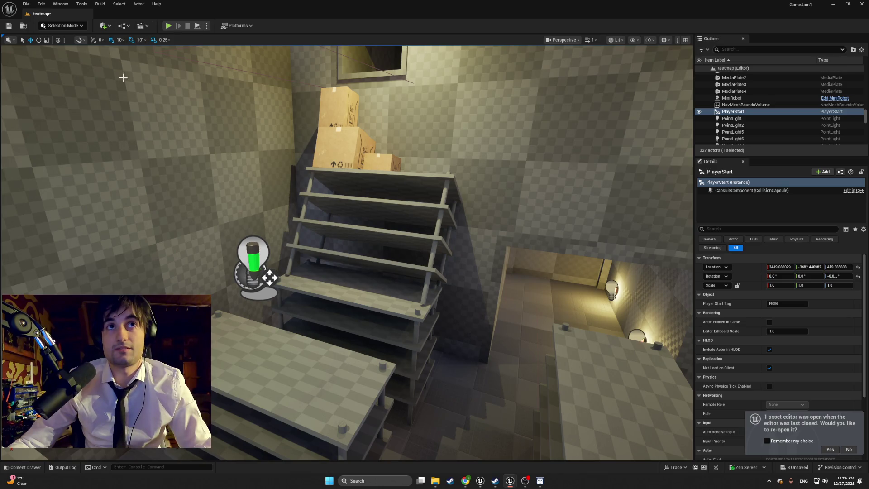
Step: Move the PlayerStart next to the shelves near the battery
scroll(780, 124, "up", 2)
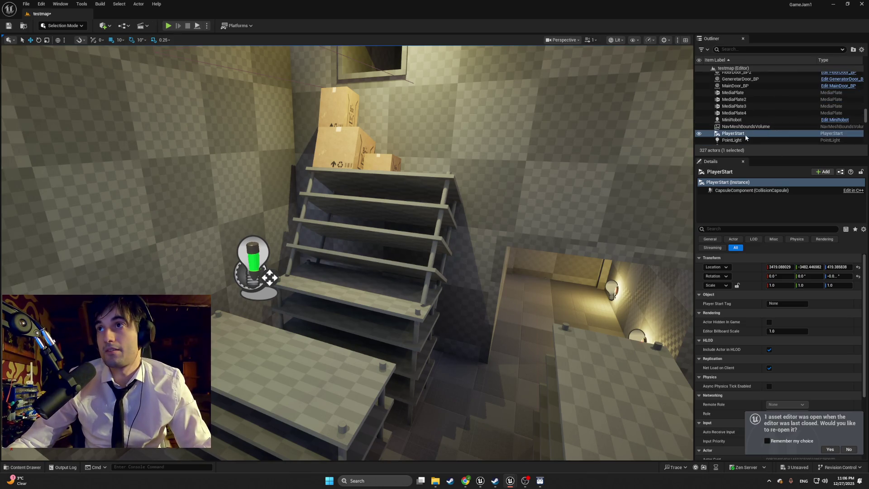
double_click(741, 134)
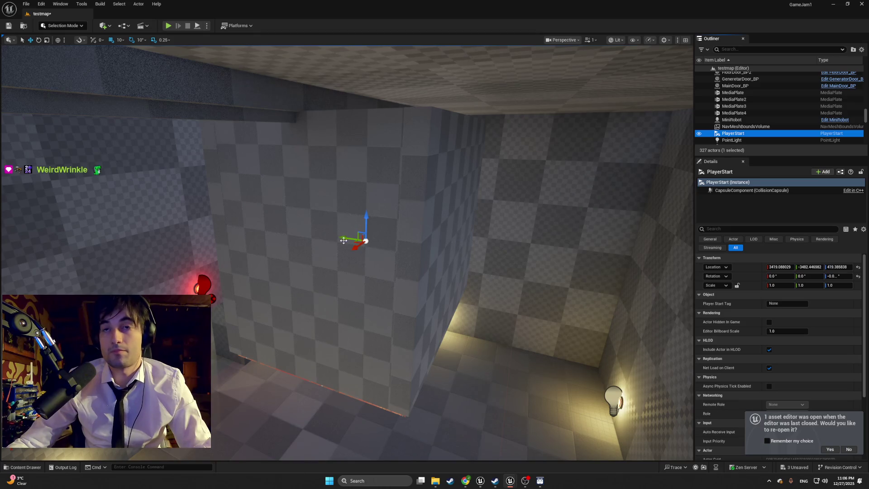
left_click_drag(358, 243, 323, 141)
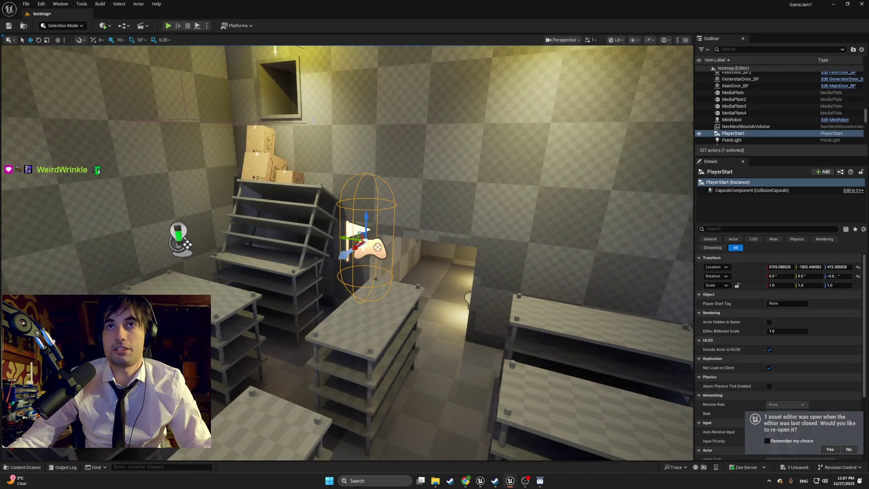
Step: Play-test testmap, walking to the green battery and picking it up, then stop
left_click(169, 25)
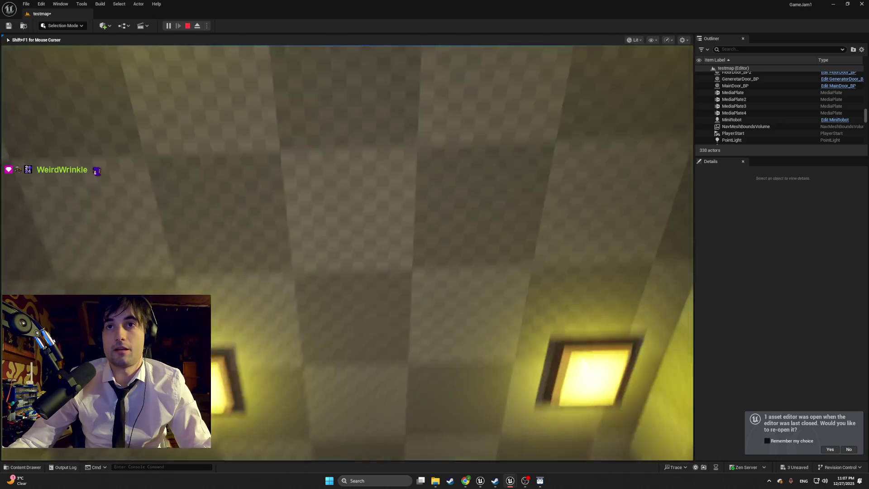
key("w")
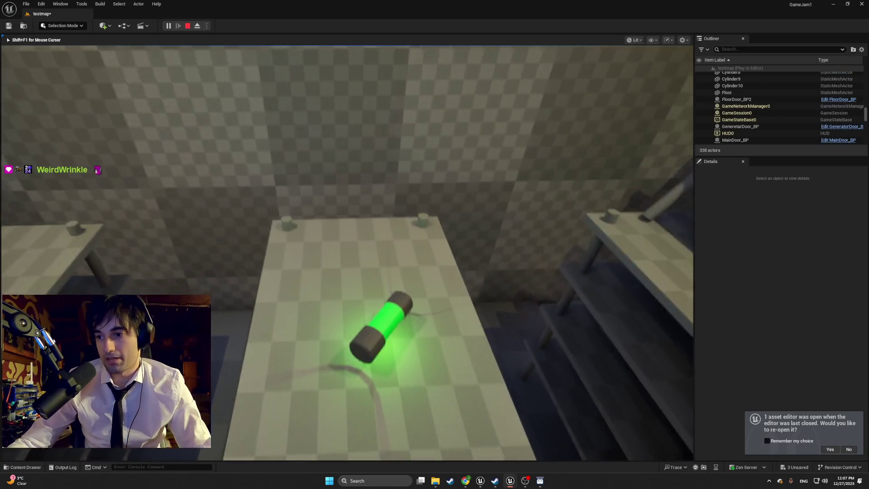
key("e")
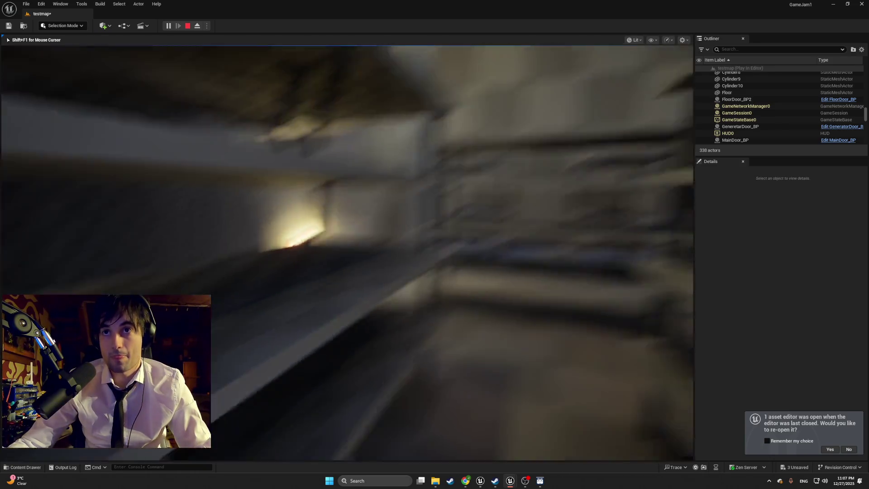
key("Escape")
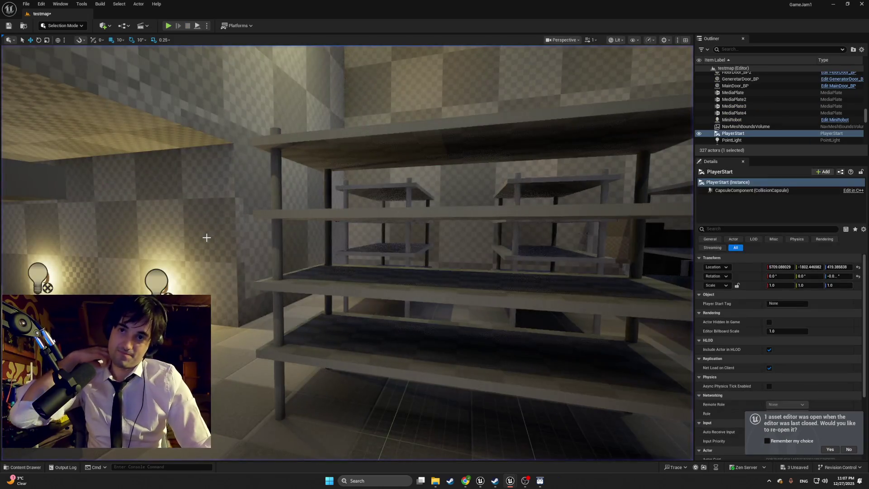
Step: Return to the Blueprint editor on BP_FirstPersonCharacter with the FirstPerson Blueprints folder in the Content Drawer
key("ctrl+space")
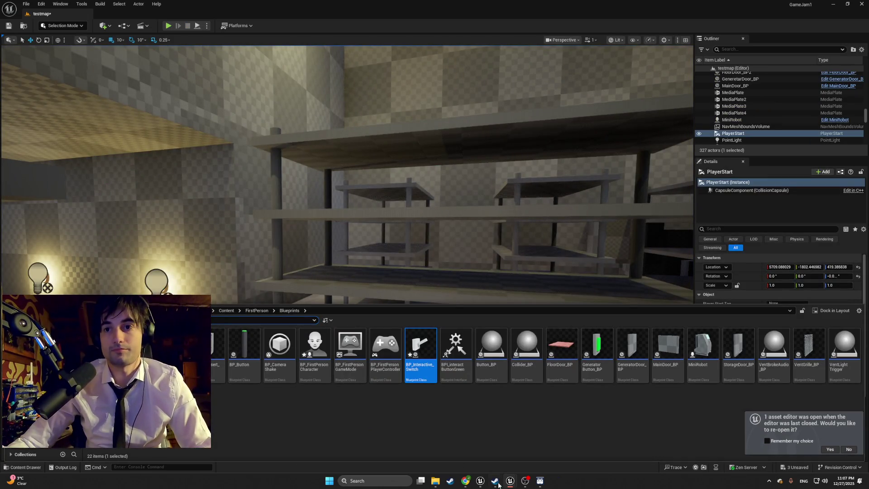
mouse_move(509, 481)
left_click(527, 455)
scroll(388, 337, "down", 3)
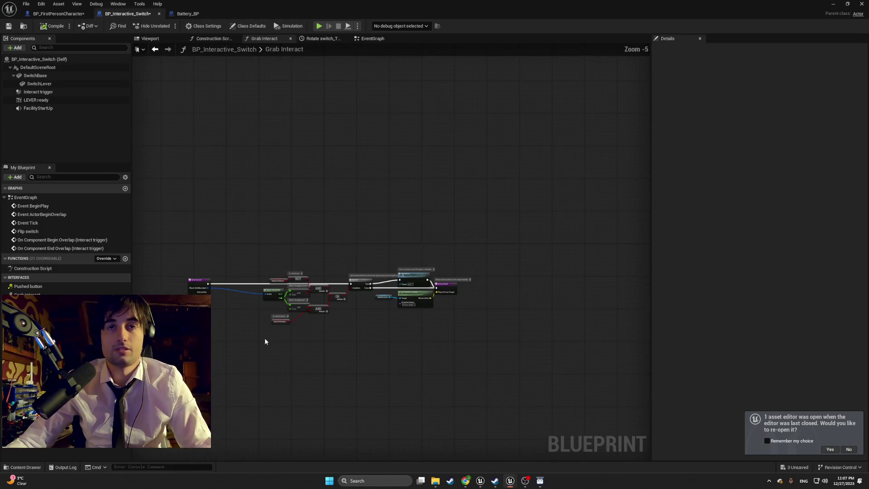
left_click(58, 13)
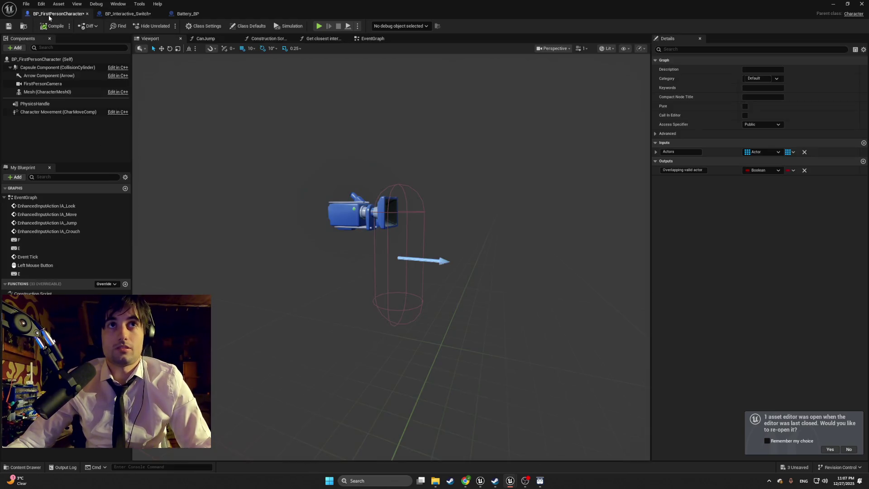
key("ctrl+space")
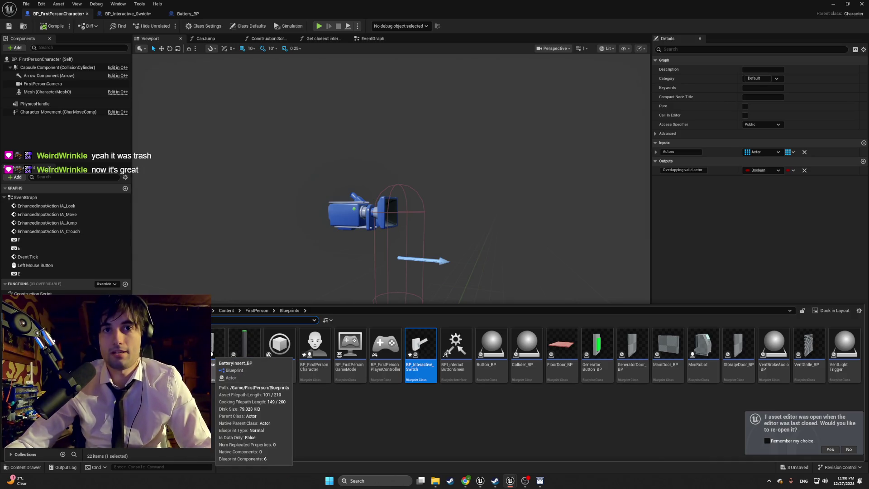
Step: Open BatteryInsert_BP, frame its CollisionInsert sphere in the Viewport, then open Collider_BP
double_click(213, 344)
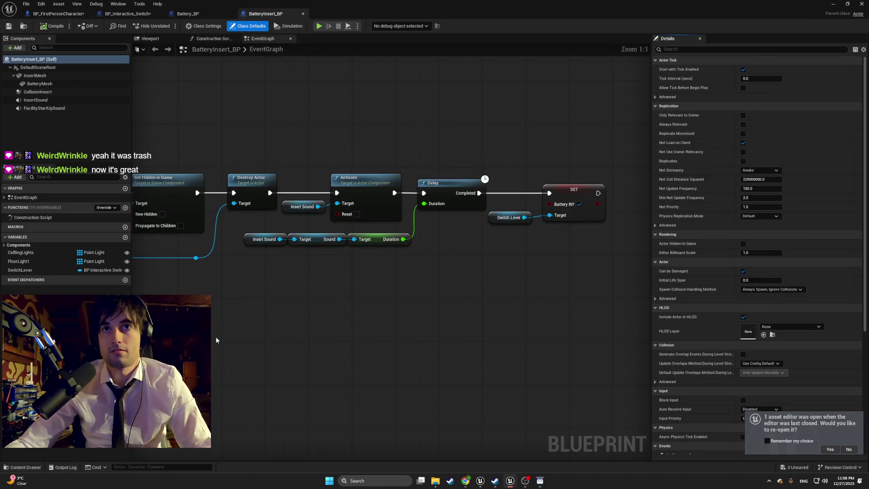
left_click(155, 38)
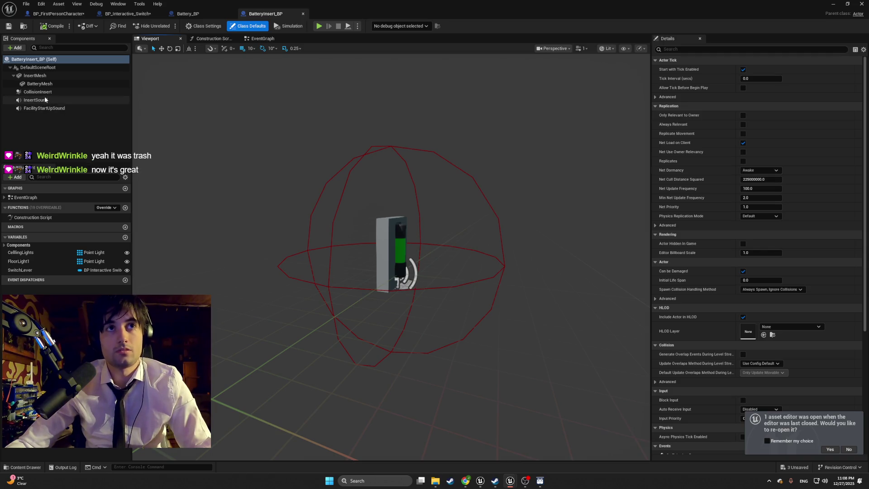
left_click(46, 92)
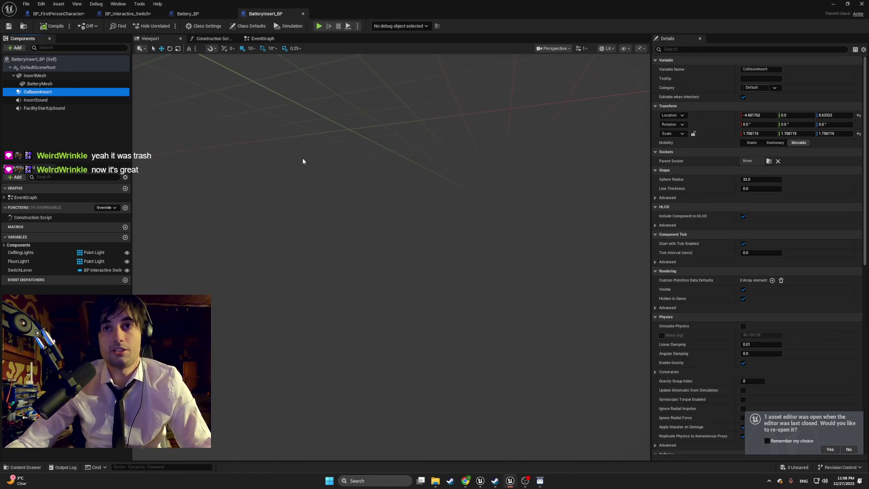
left_click_drag(291, 163, 232, 136)
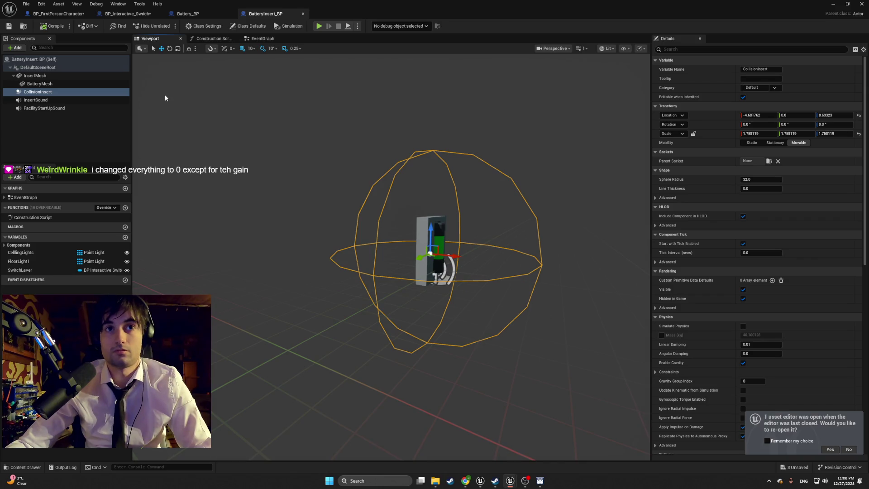
left_click_drag(170, 102, 190, 145)
key("f")
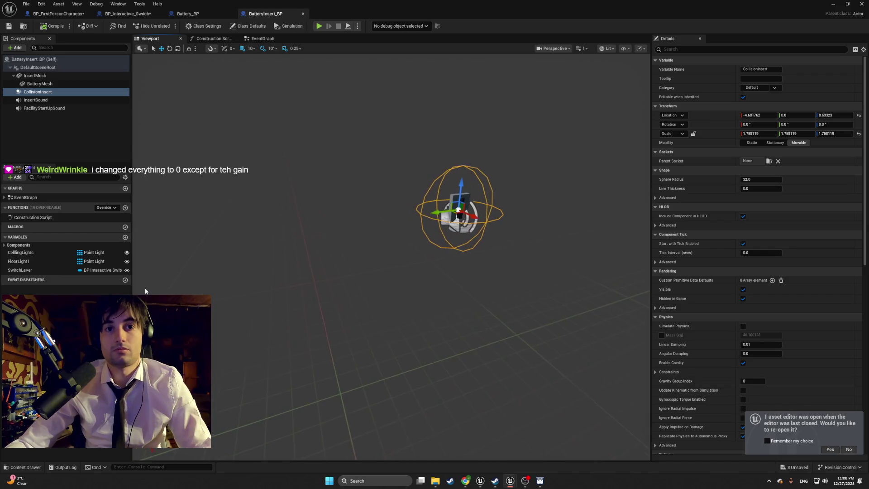
key("ctrl+space")
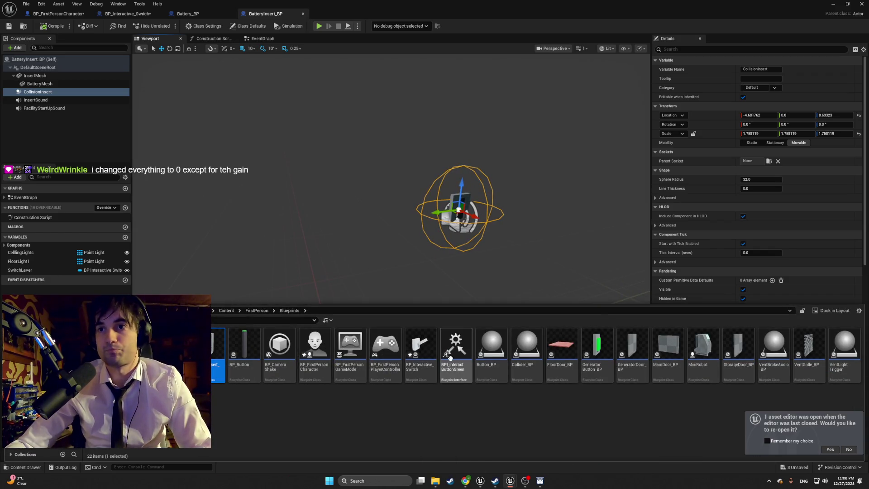
double_click(531, 354)
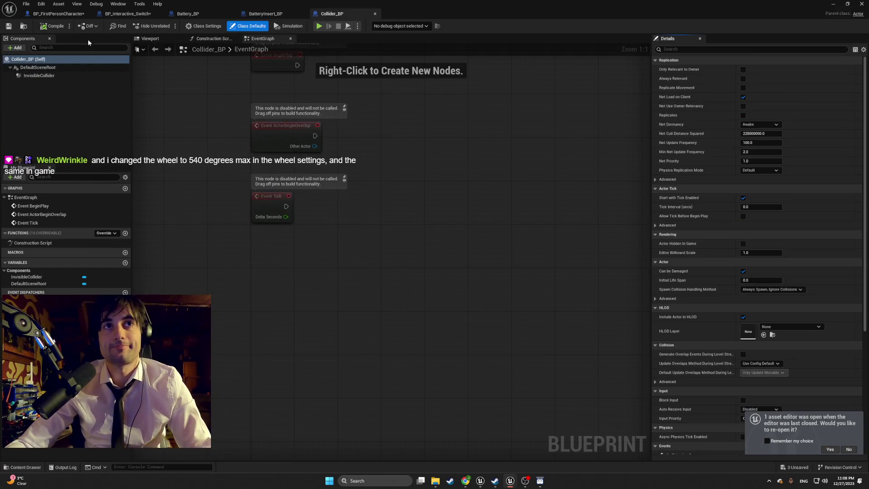
Step: Show Collider_BP's Viewport and orbit around the long InvisibleCollider box and its sphere
left_click(149, 38)
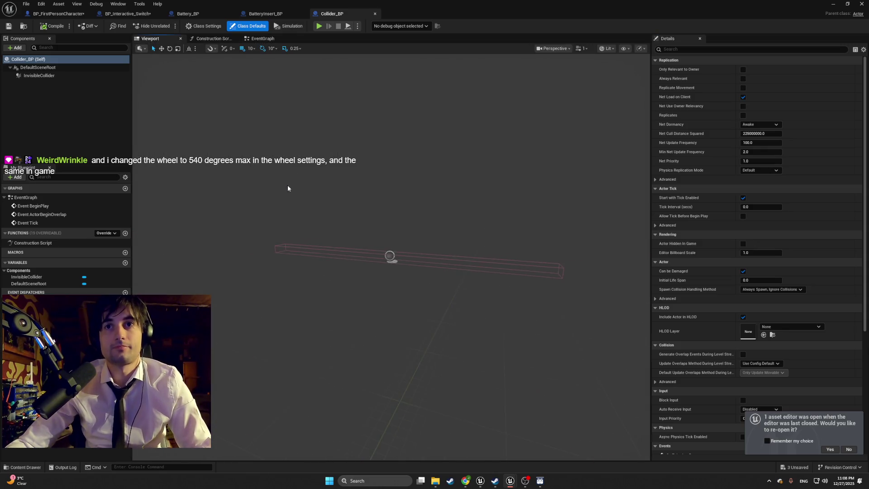
mouse_move(336, 194)
left_mouse_down()
mouse_move(299, 197)
mouse_move(338, 186)
left_mouse_up()
key("ctrl+space")
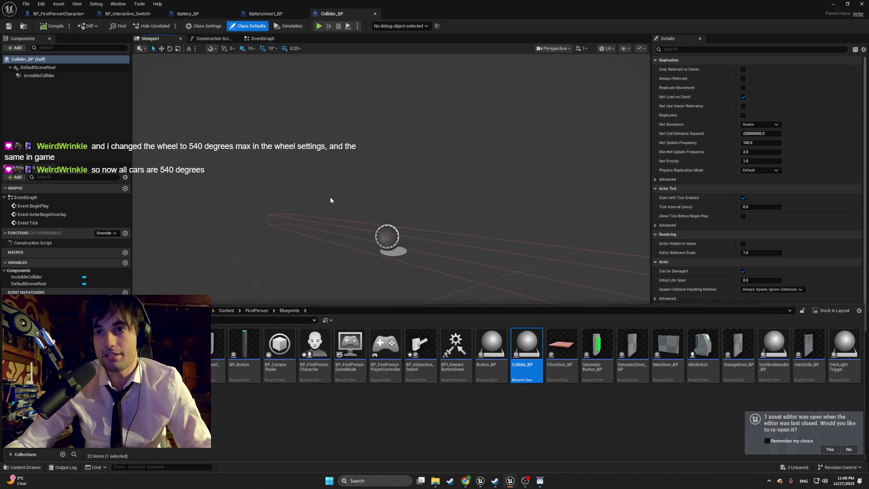
left_click_drag(339, 200, 357, 200)
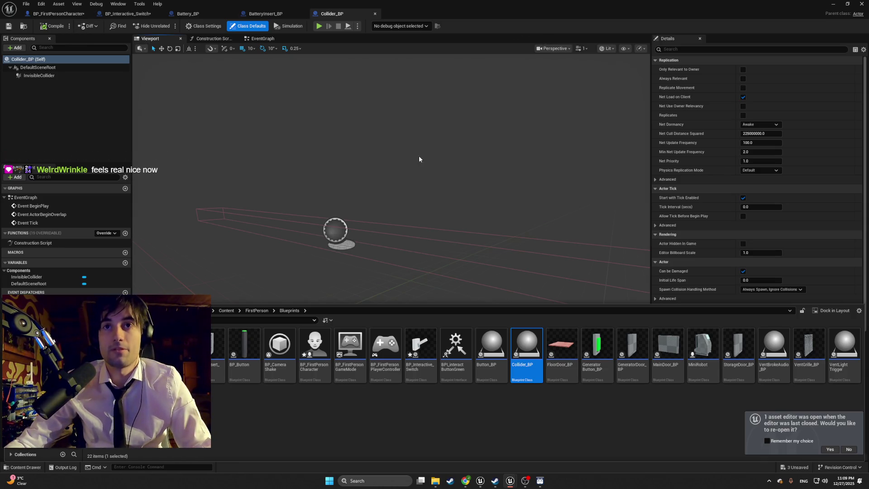
mouse_move(264, 219)
left_mouse_down()
mouse_move(317, 194)
mouse_move(272, 213)
mouse_move(326, 221)
mouse_move(263, 213)
left_mouse_up()
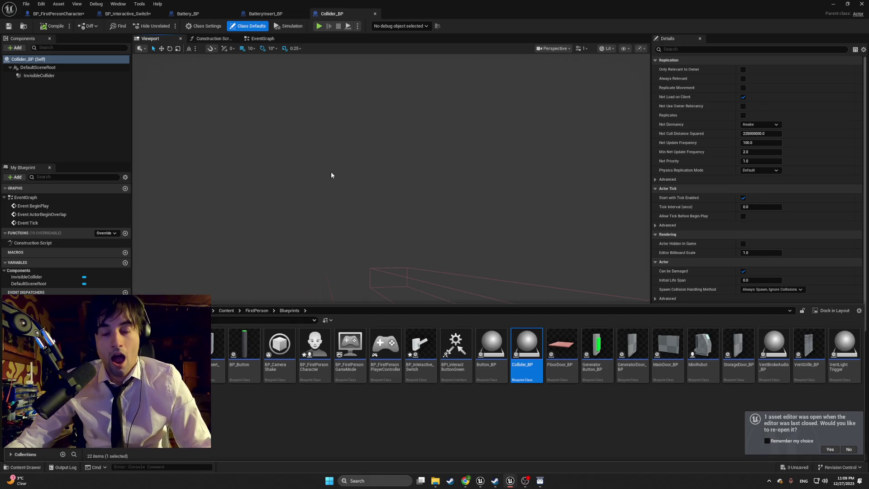
left_click_drag(330, 175, 196, 96)
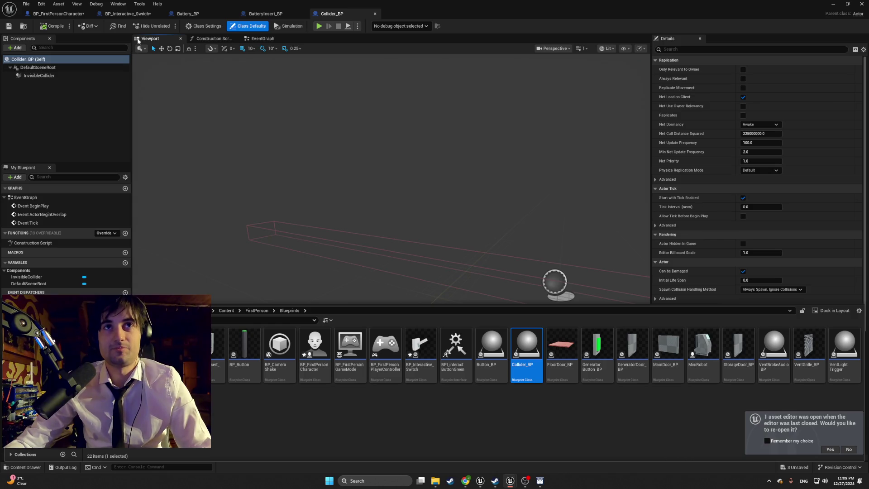
Step: Bring the BP_FirstPersonCharacter event graph forward and pan toward the Object Picked Up Loop
left_click(187, 14)
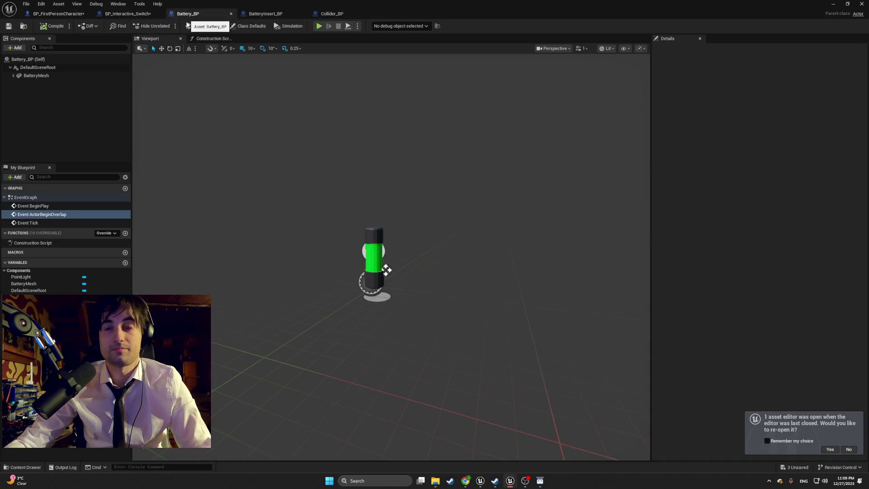
mouse_move(480, 482)
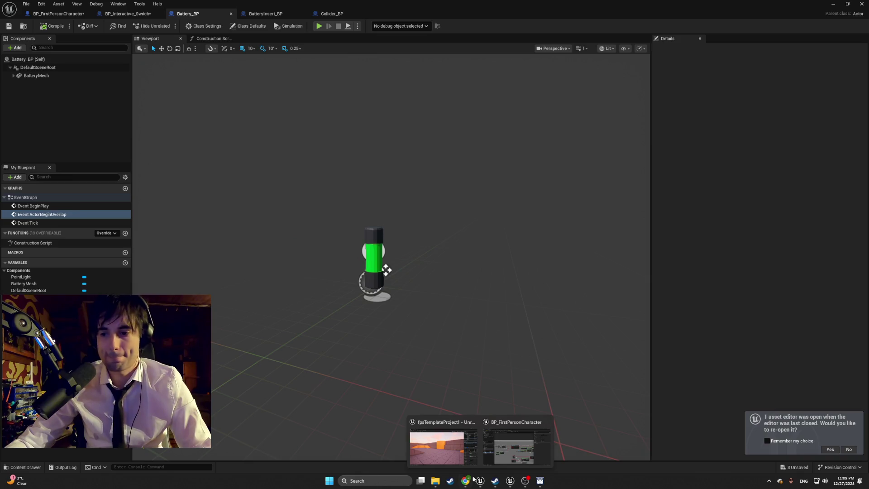
left_click(449, 452)
scroll(384, 298, "down", 3)
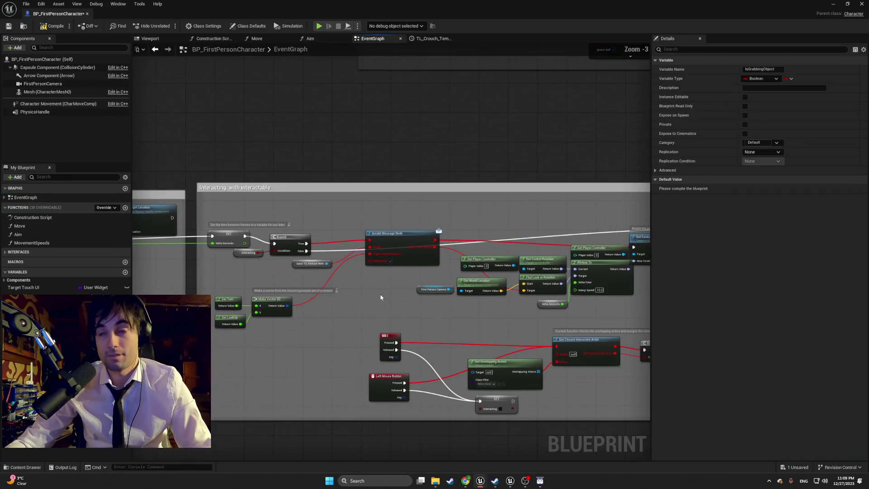
scroll(488, 314, "up", 3)
mouse_move(475, 334)
left_mouse_down()
mouse_move(274, 306)
mouse_move(461, 305)
mouse_move(521, 293)
left_mouse_up()
scroll(521, 293, "down", 7)
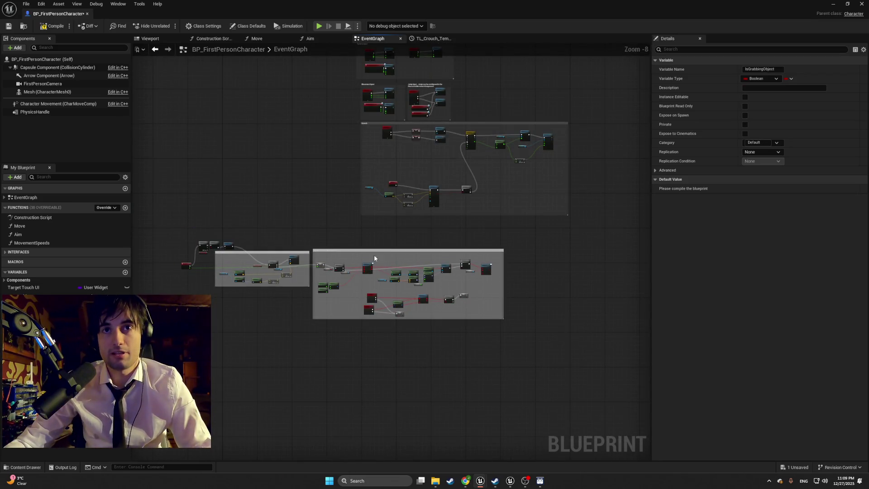
left_click_drag(314, 249, 395, 357)
scroll(395, 358, "up", 8)
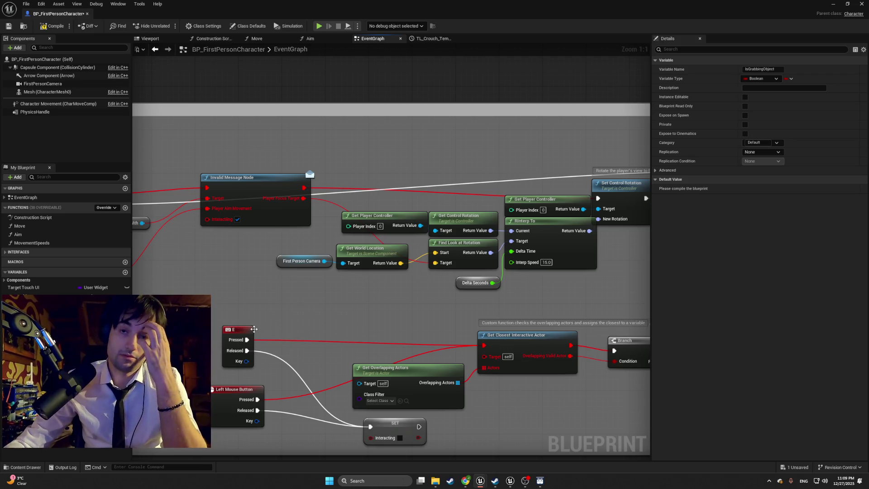
Step: Pan to the Interacting with interactable section's Set Target Location and Branch nodes, then return to Battery_BP
mouse_move(357, 321)
left_mouse_down()
mouse_move(239, 322)
mouse_move(366, 304)
mouse_move(260, 304)
left_mouse_up()
scroll(295, 295, "down", 3)
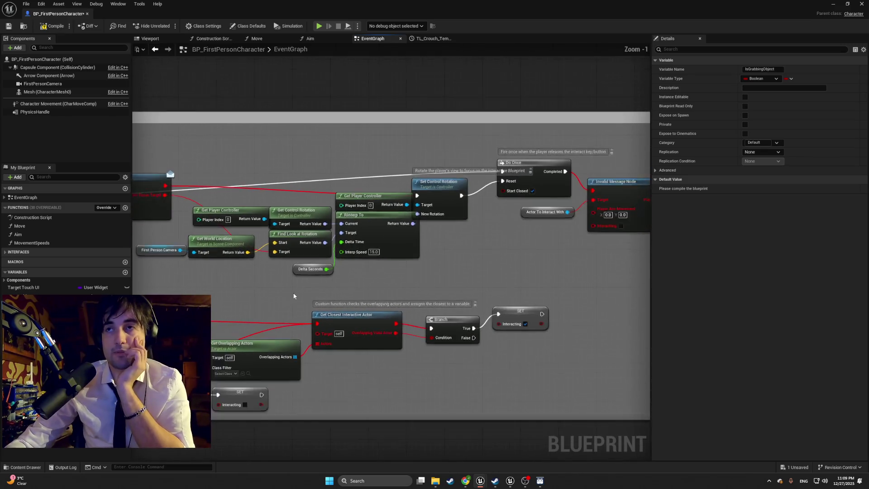
mouse_move(326, 298)
left_mouse_down()
mouse_move(360, 287)
mouse_move(366, 303)
left_mouse_up()
scroll(367, 303, "up", 3)
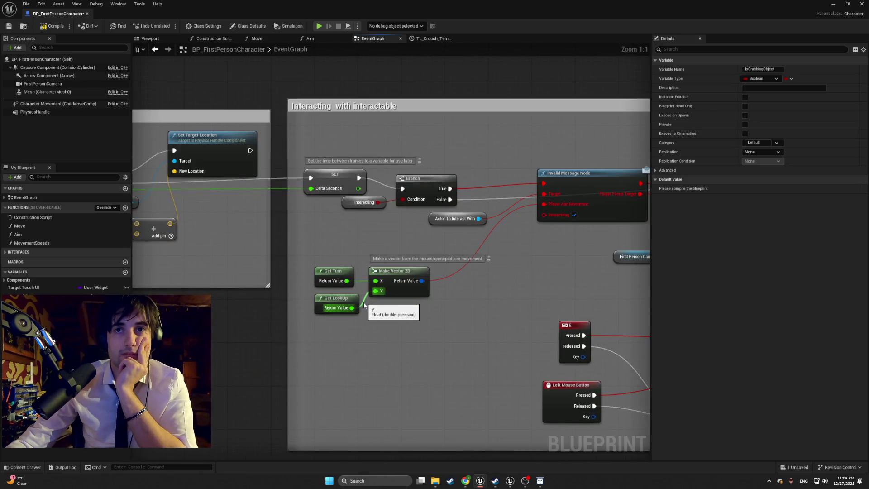
mouse_move(232, 328)
left_mouse_down()
mouse_move(471, 332)
mouse_move(367, 330)
mouse_move(452, 357)
left_mouse_up()
scroll(280, 316, "down", 7)
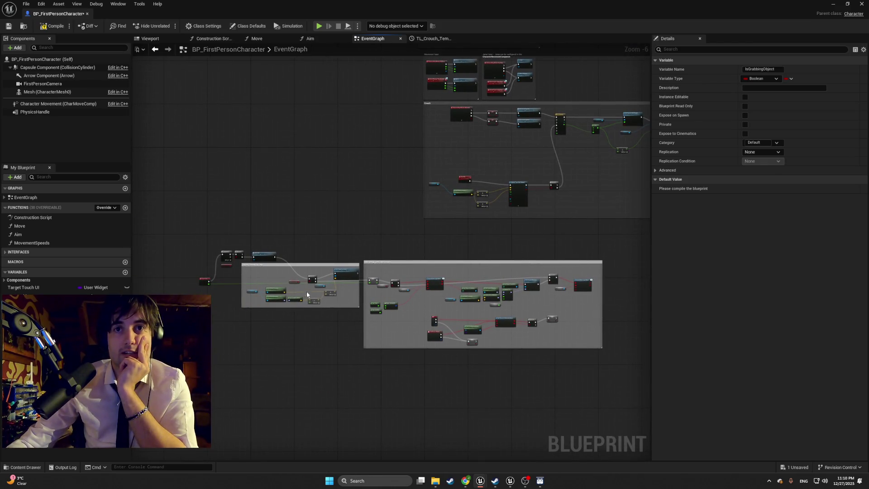
scroll(306, 294, "up", 4)
scroll(294, 321, "down", 2)
scroll(236, 324, "up", 2)
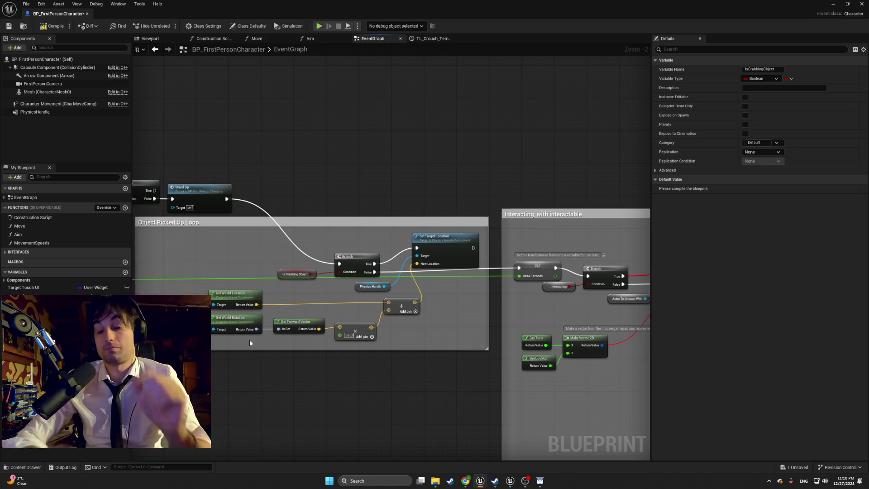
mouse_move(510, 480)
left_click(475, 464)
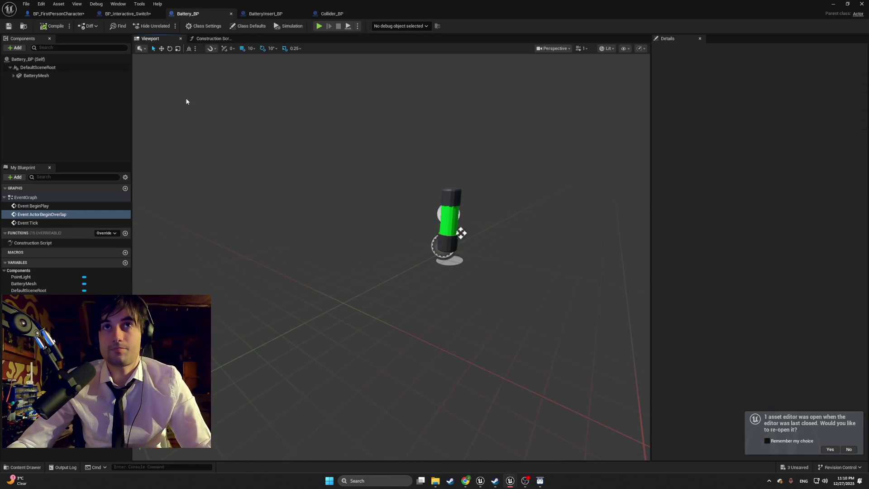
Step: Cycle through the BP_FirstPersonCharacter, BP_Interactive_Switch and Battery_BP tabs, ending on BP_FirstPersonCharacter
left_click(59, 17)
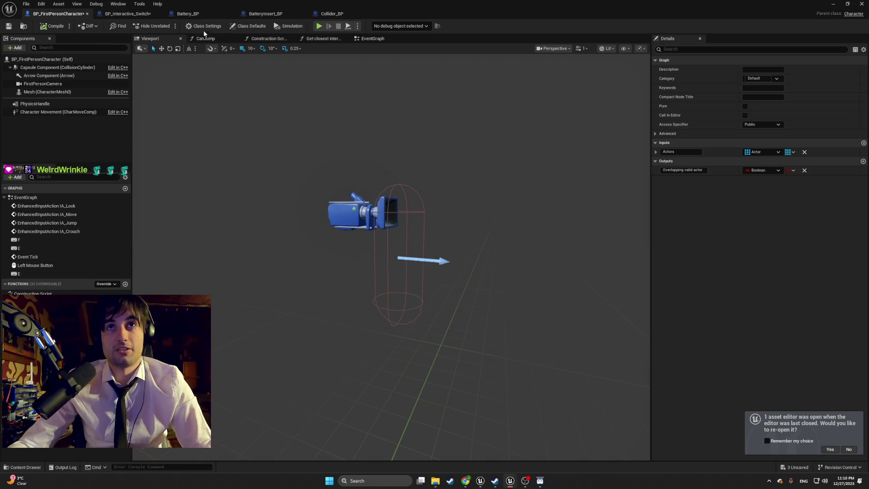
left_click(130, 15)
left_click(217, 14)
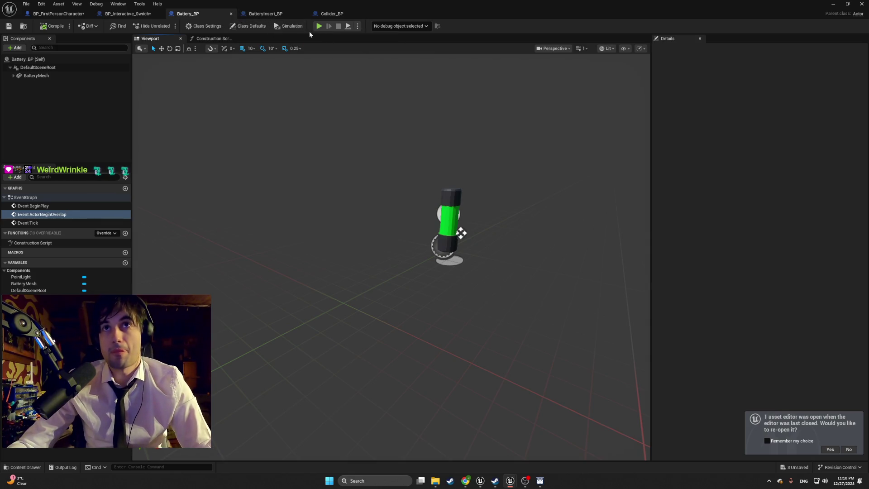
left_click(68, 13)
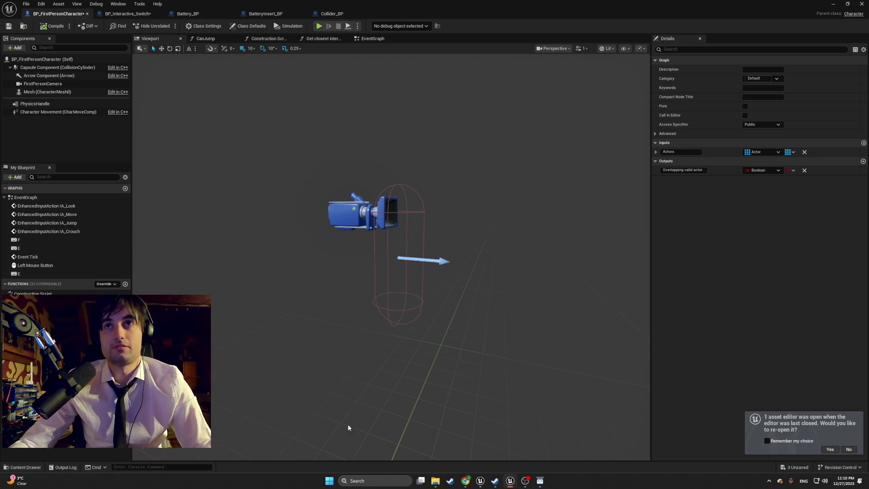
Step: Close the GameJam1 editor, choosing Don't Save
left_click(861, 4)
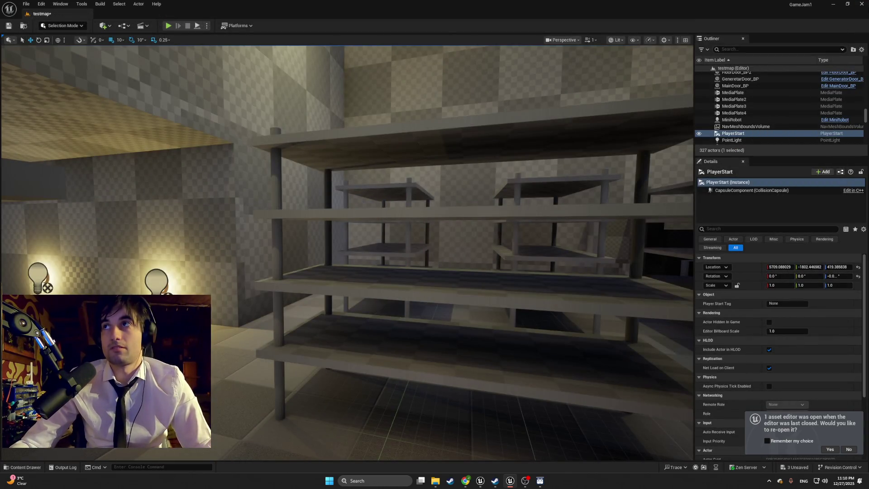
left_click(861, 4)
left_click(484, 316)
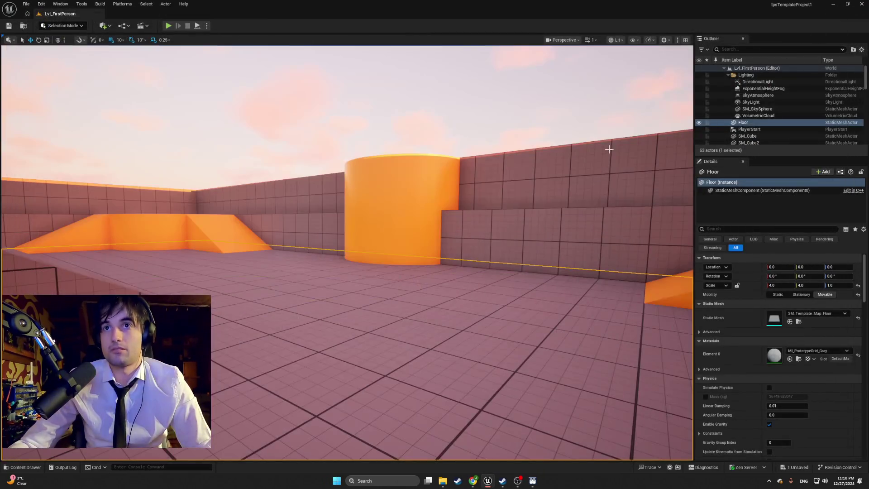
Step: Exit the remaining Unreal editor without saving and launch the Epic Games Launcher via a search for 'epic'
left_click(861, 4)
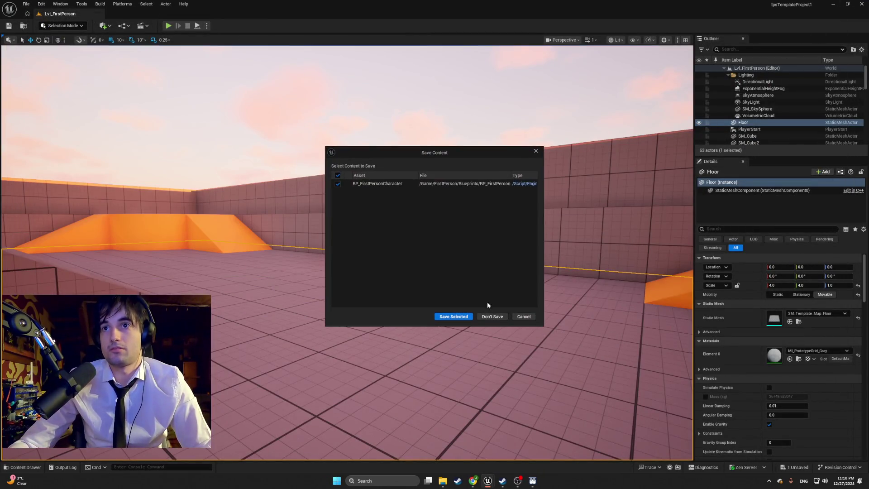
left_click(491, 316)
left_click(368, 480)
type("epic Games Launcher")
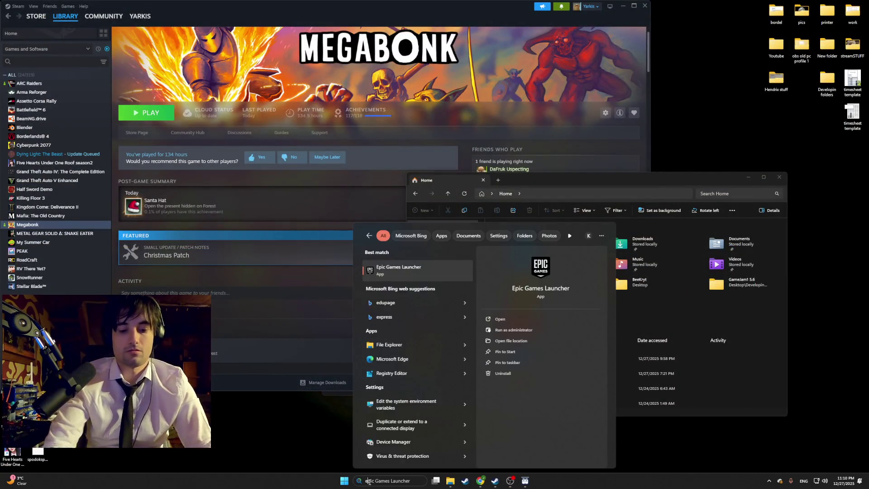
key("Return")
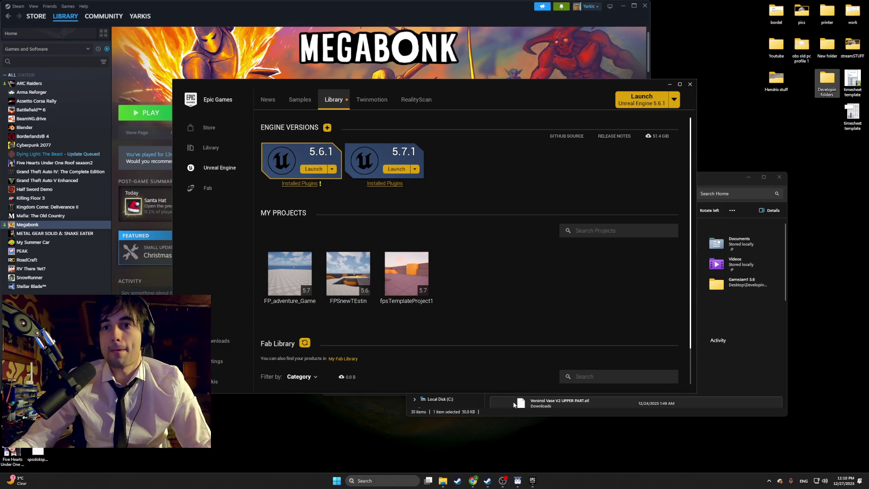
Step: Bring File Explorer forward and open the Developin folders directory
left_click(446, 484)
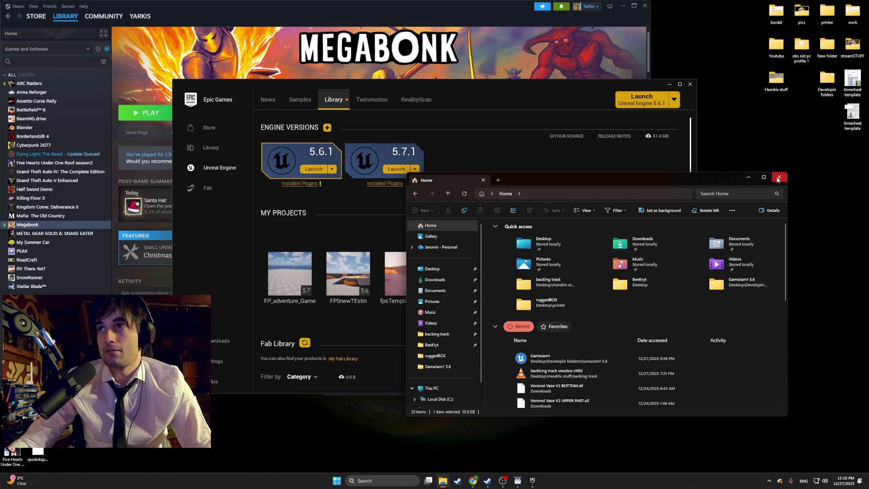
left_click(779, 177)
double_click(827, 83)
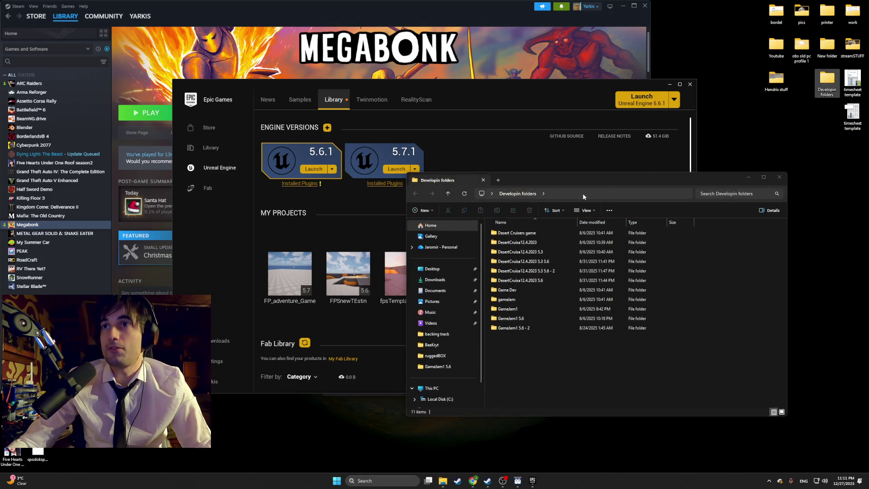
Step: Launch NPCbehaviortest1 from DesertCruisa12.4.2023 5.3 5.6, accept the module rebuild, and dismiss the compile failure
left_click_drag(573, 180, 432, 158)
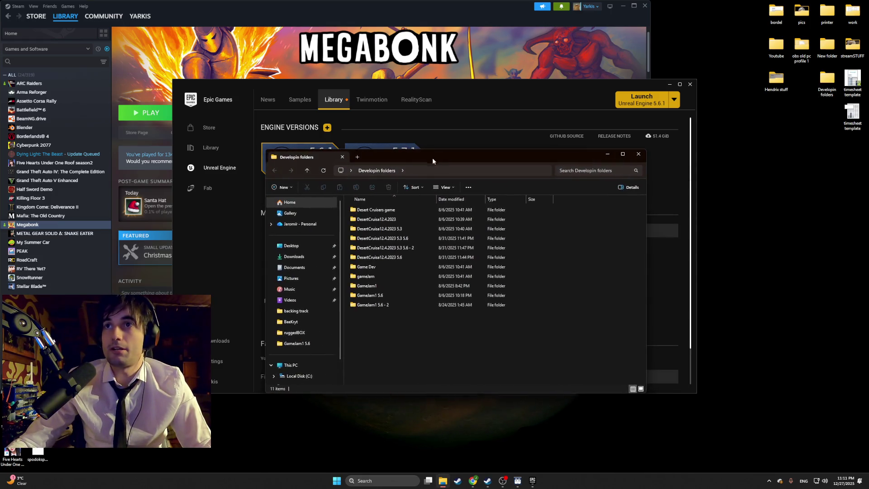
double_click(421, 240)
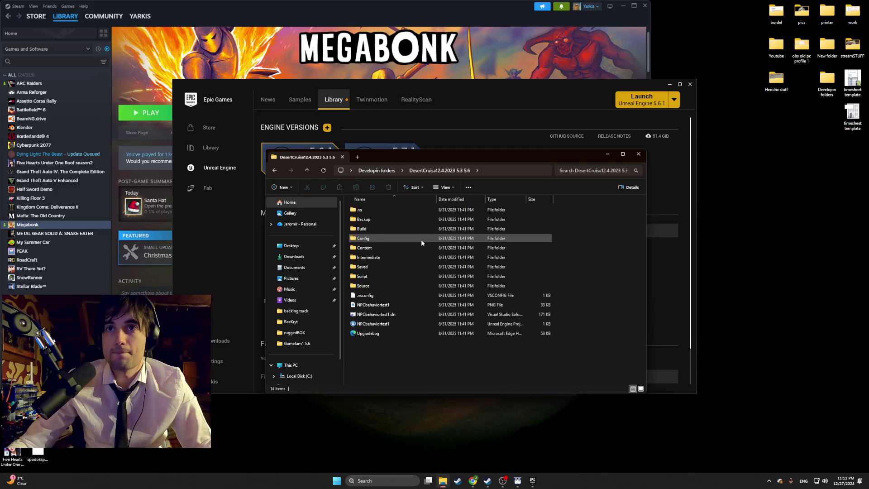
double_click(379, 327)
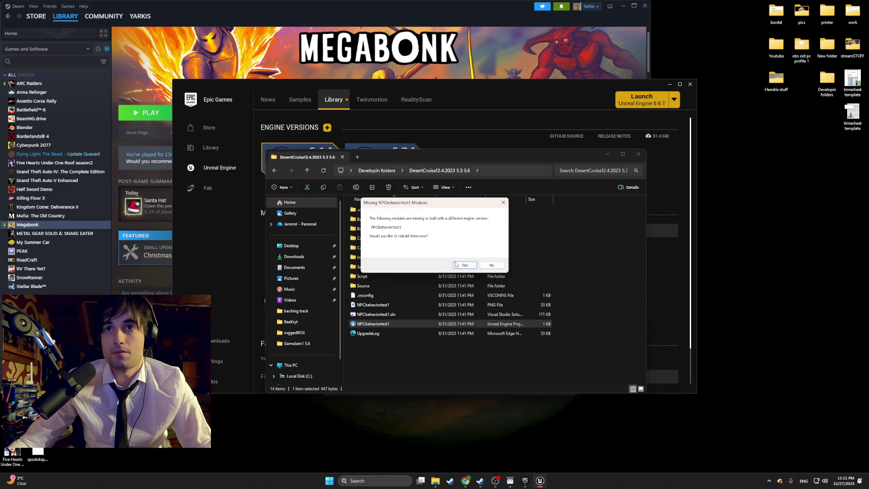
left_click(462, 265)
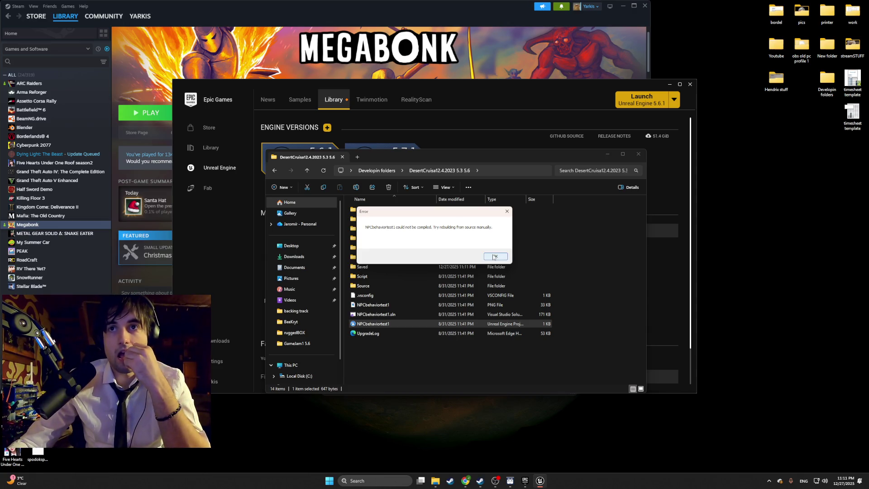
left_click(494, 257)
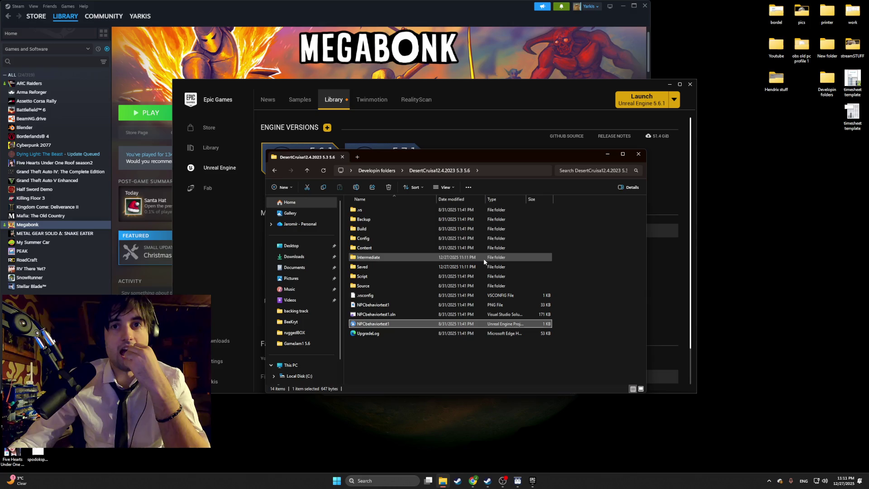
Step: Launch NPCbehaviortest1 from DesertCruisa12.4.2023 5.6, declining rebuild but opening anyway, then dismiss the missing-module error
double_click(826, 78)
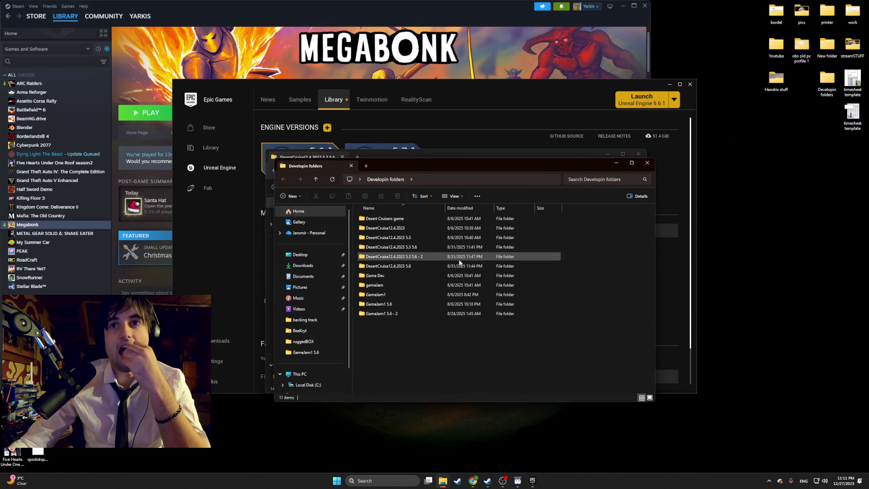
double_click(430, 266)
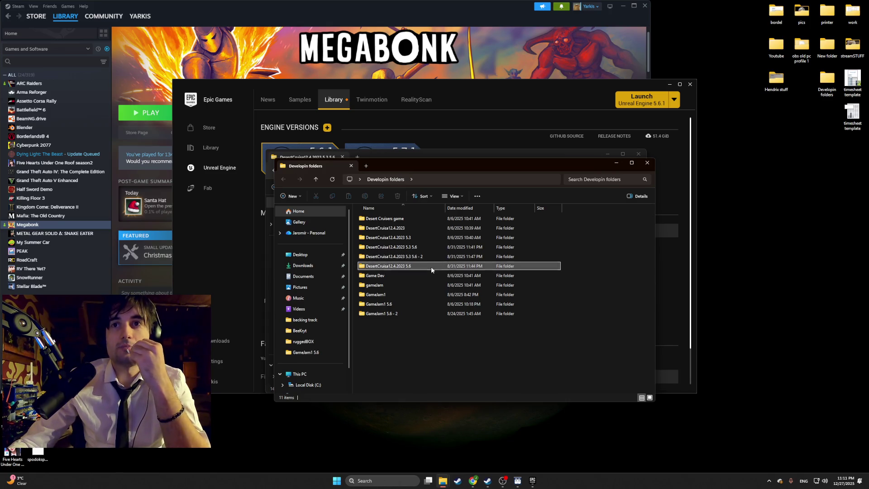
double_click(404, 324)
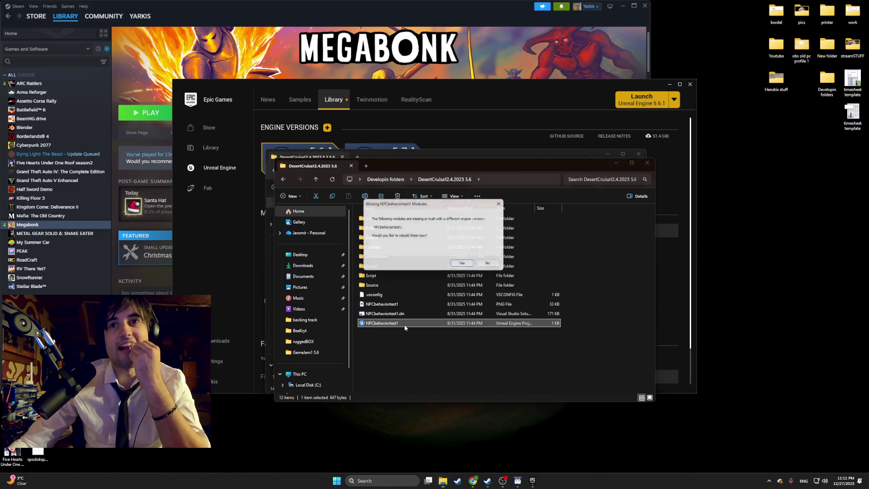
left_click(491, 264)
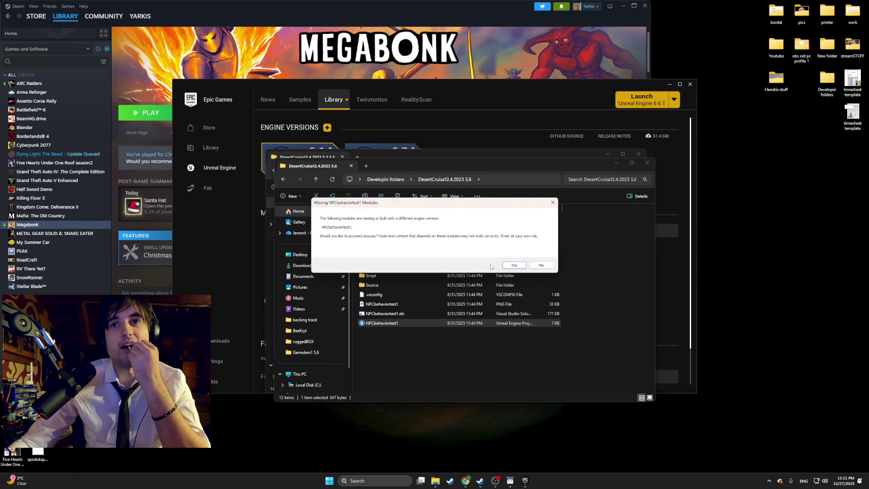
left_click(523, 265)
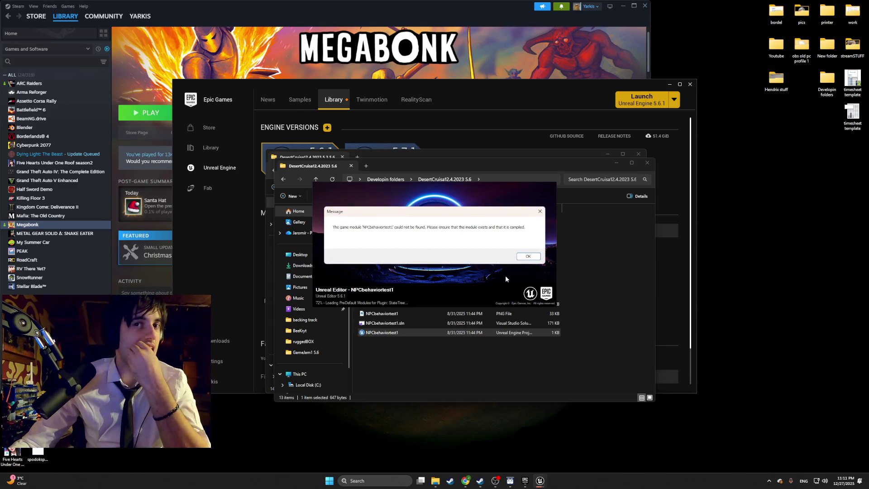
left_click(529, 256)
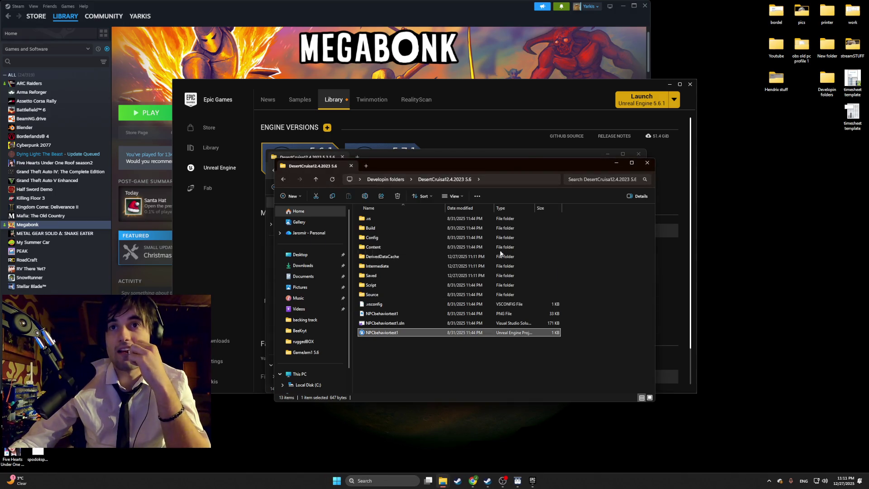
double_click(820, 92)
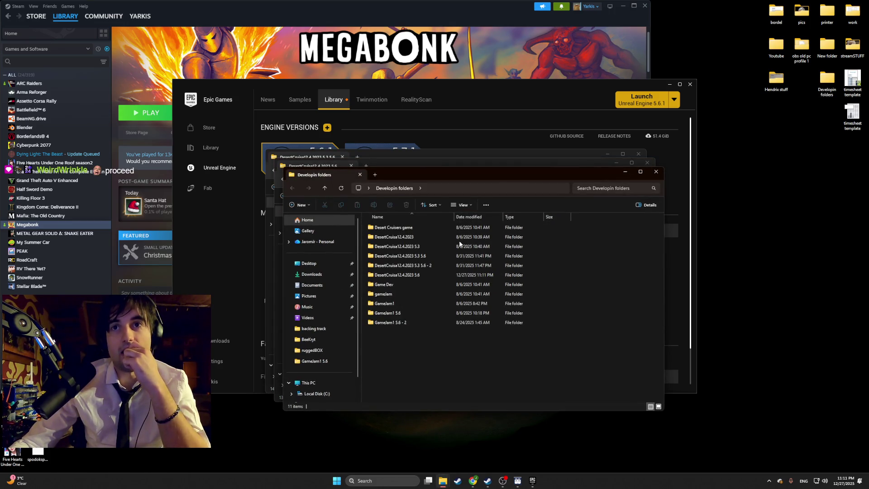
Step: Launch NPCbehaviortest1 from the DesertCruisa12.4.2023 5.3 5.6 - 2 copy, agreeing to rebuild modules
double_click(454, 227)
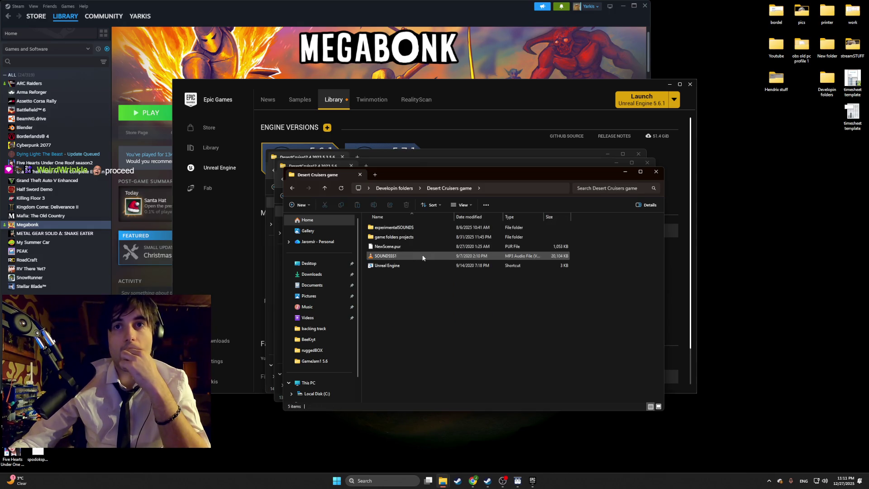
left_click(292, 187)
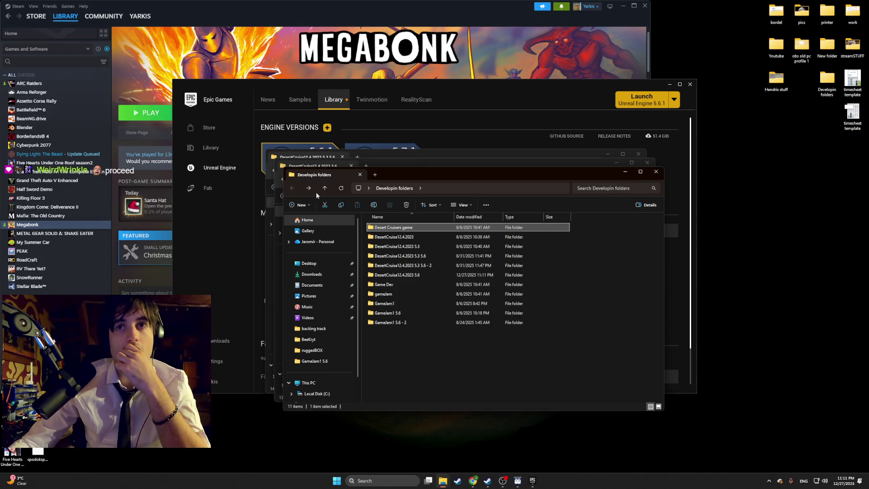
double_click(444, 264)
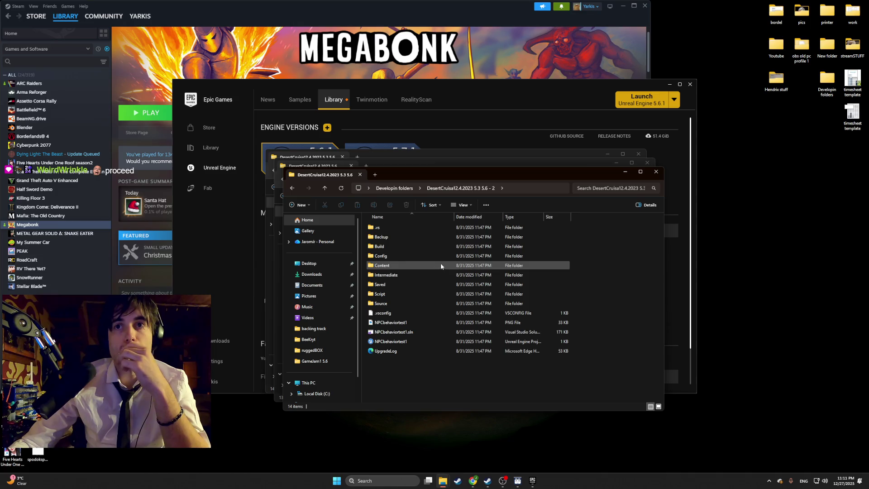
double_click(411, 344)
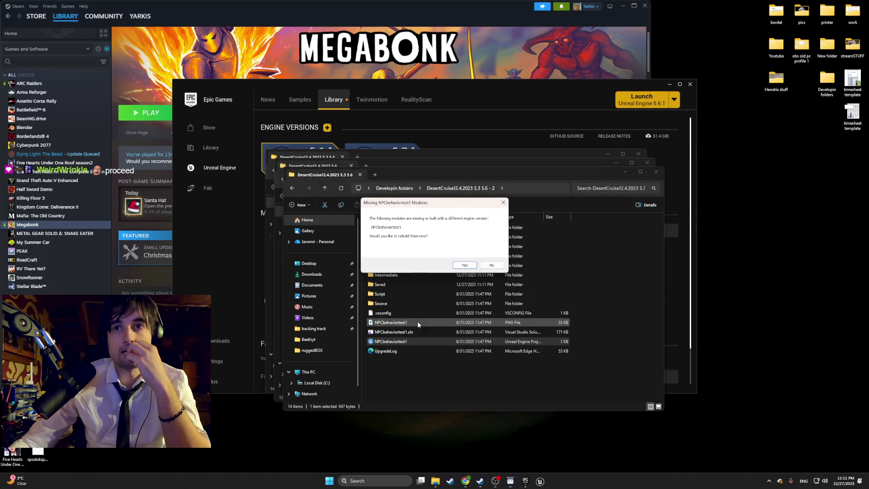
left_click(512, 266)
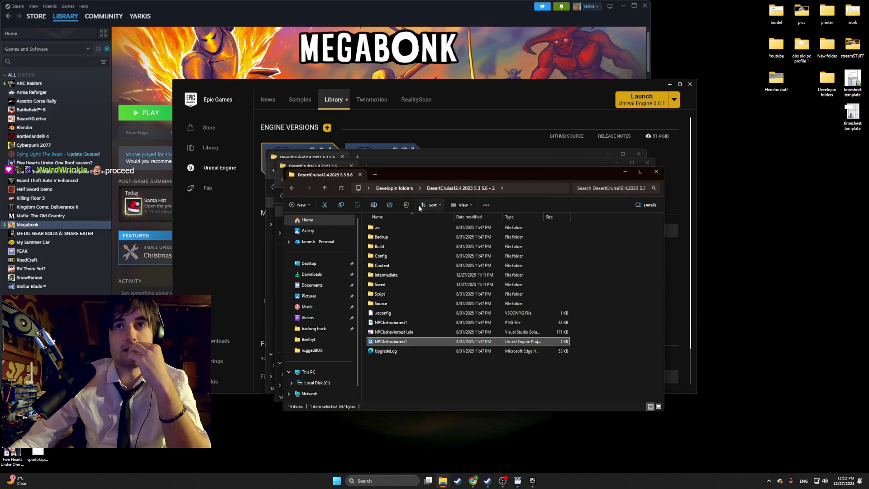
Step: Browse the Game Dev folder and return to the Developin folders list
left_click(291, 188)
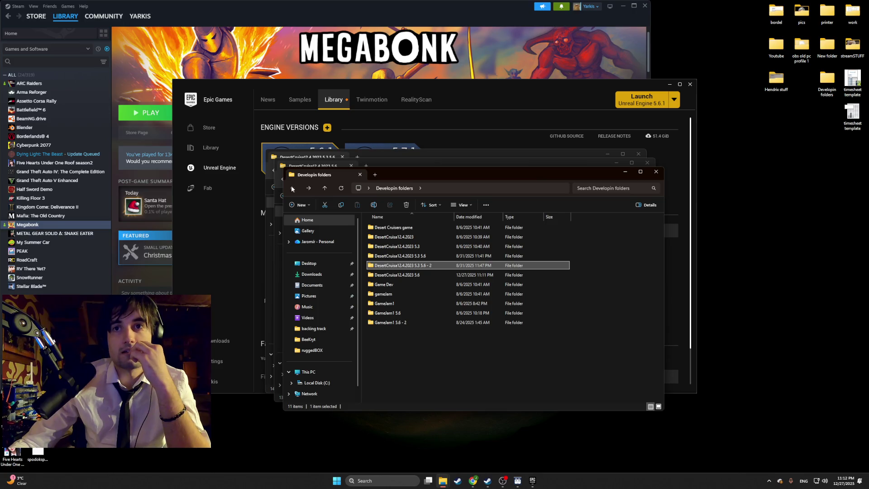
double_click(404, 284)
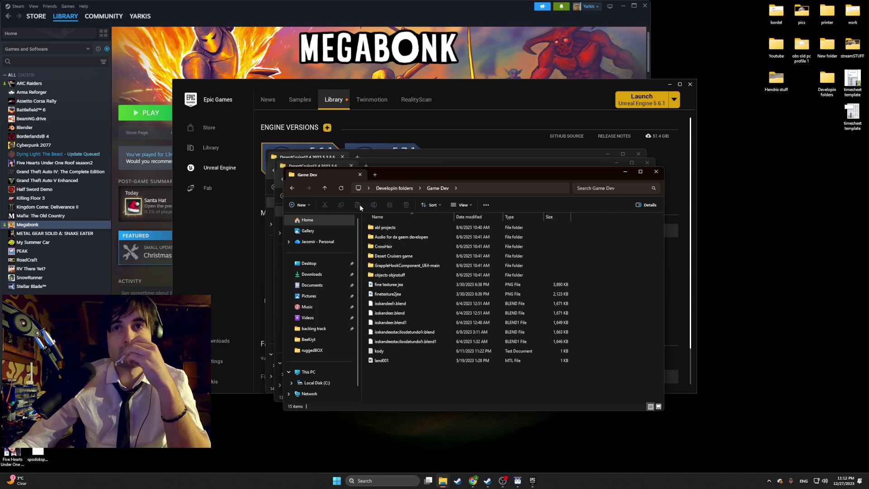
left_click(297, 188)
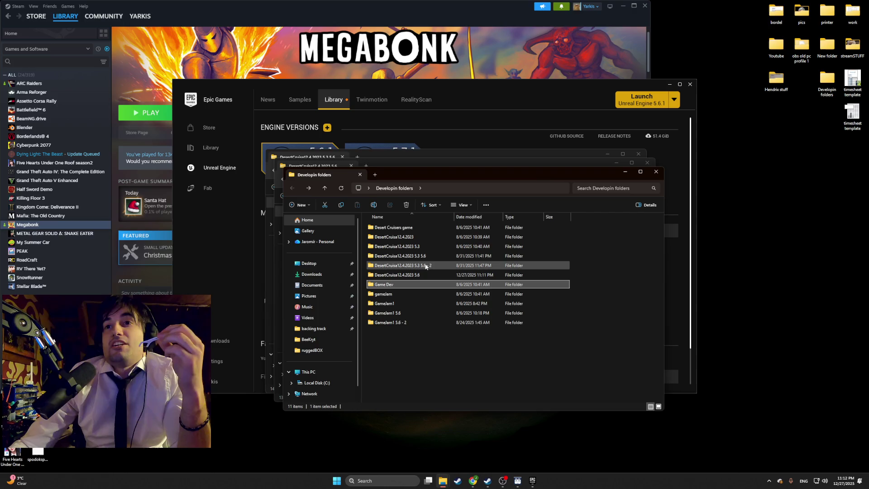
mouse_move(426, 266)
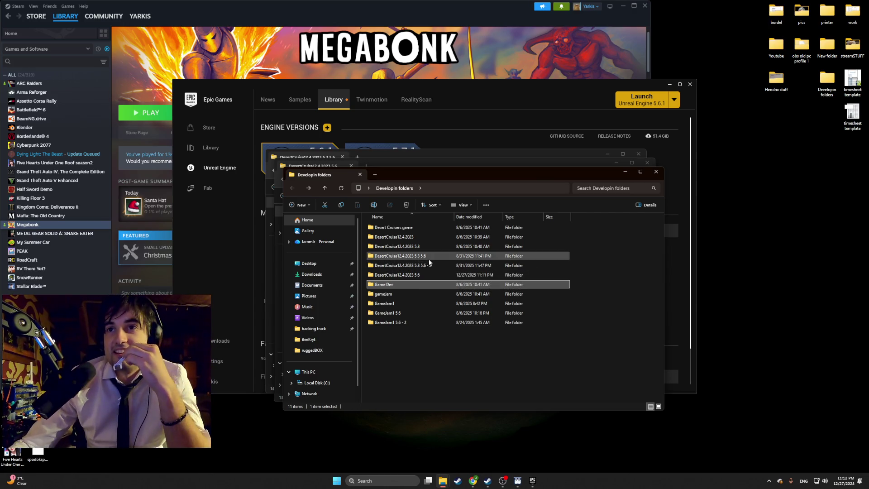
Step: Open DesertCruisa12.4.2023 5.3 5.6 and launch NPCbehaviortest1, accepting a module rebuild that fails
double_click(428, 259)
double_click(408, 343)
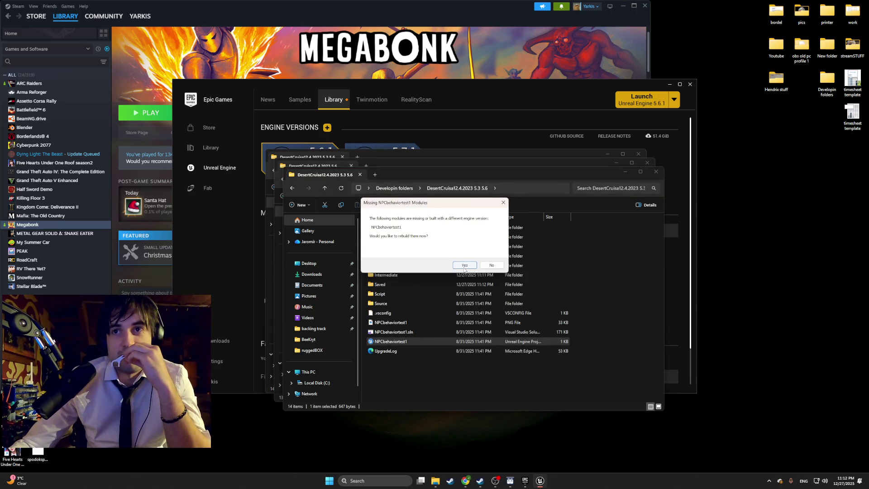
left_click(464, 265)
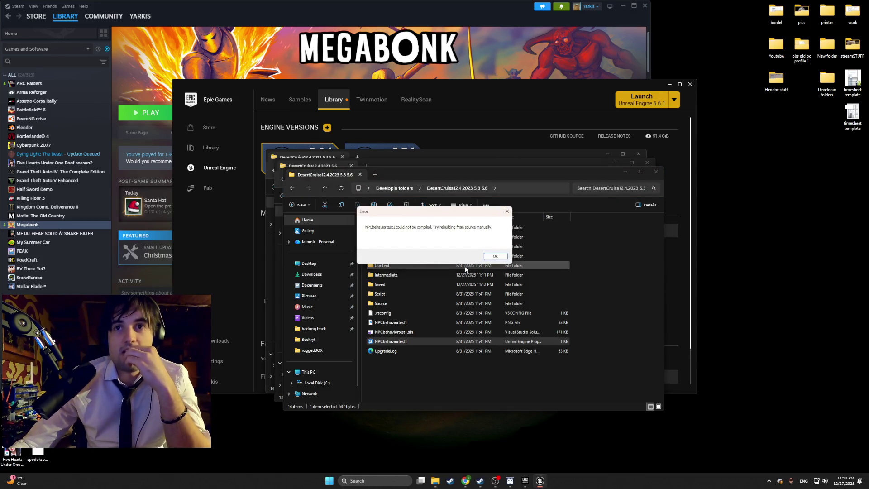
left_click(489, 257)
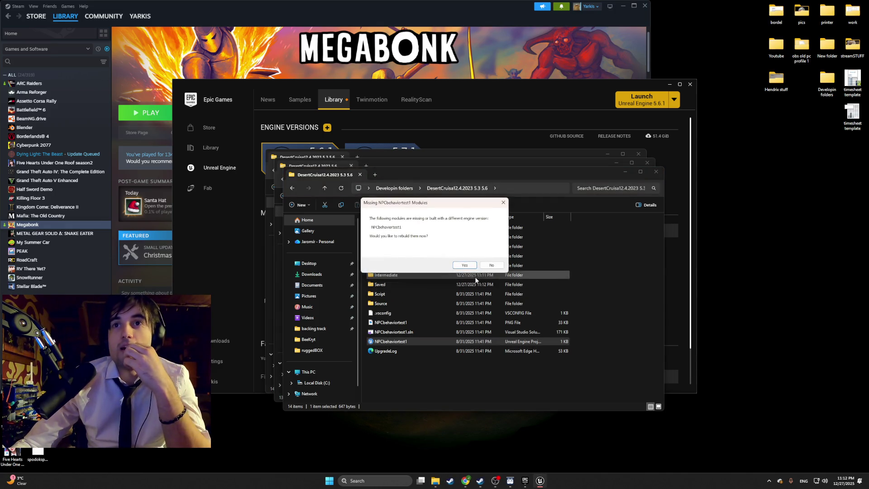
Step: Skip the rebuild and open anyway, dismiss the missing-module error, and close the 5.3 5.6 window
left_click(493, 266)
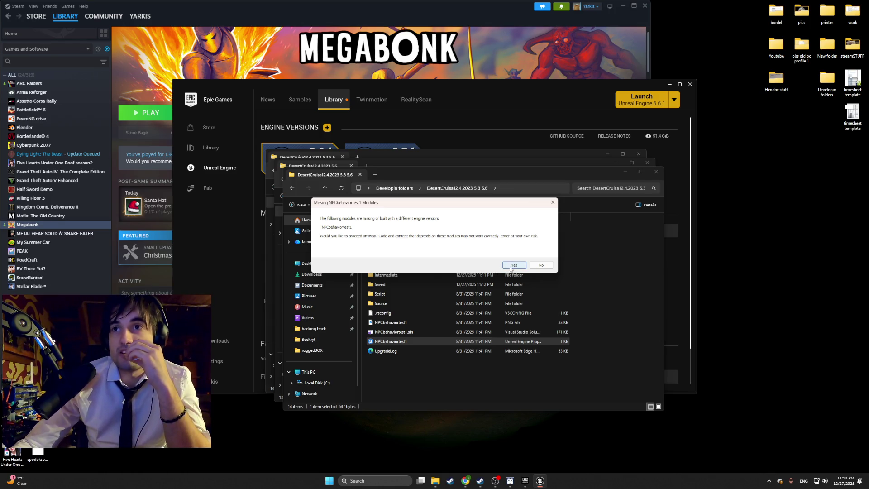
left_click(512, 265)
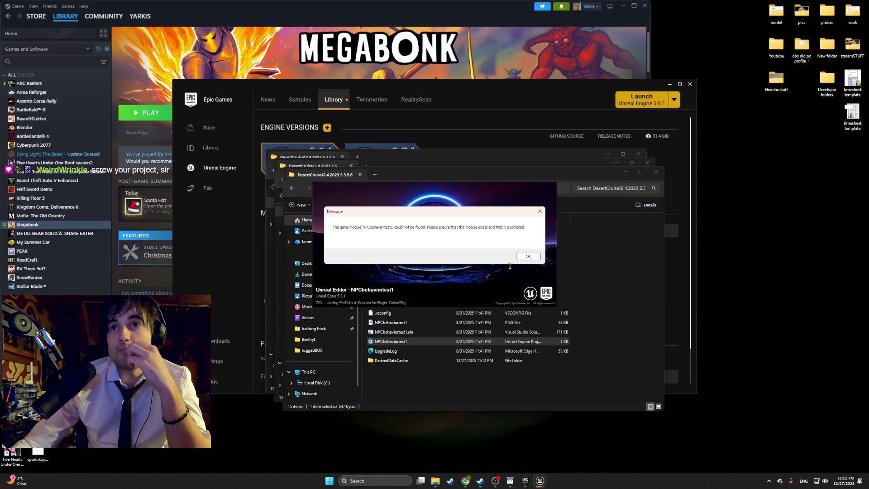
left_click(527, 257)
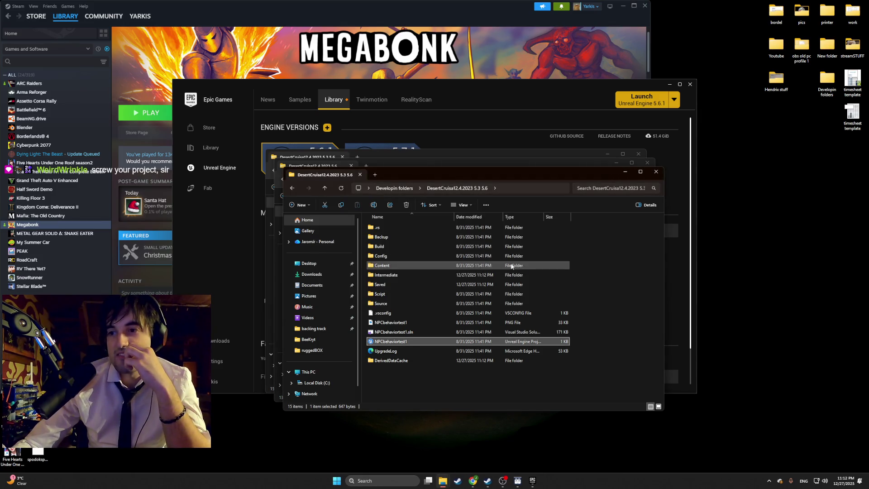
left_click(655, 171)
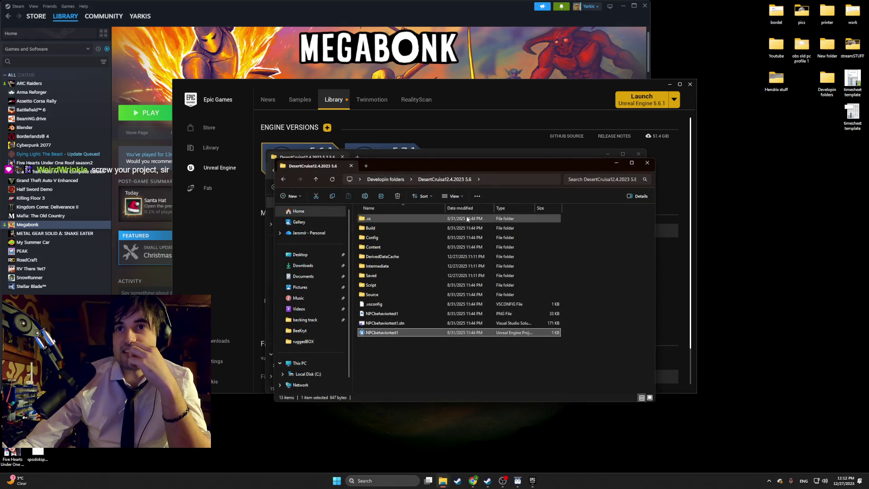
Step: In Developin folders, check the Properties of the DesertCruisa12.4.2023 5.3 and 5.3 5.6 folders
left_click(398, 181)
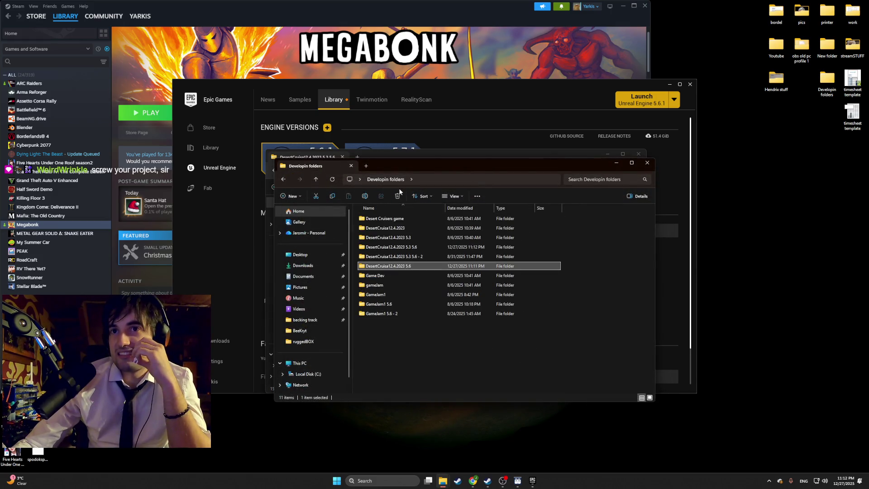
right_click(422, 240)
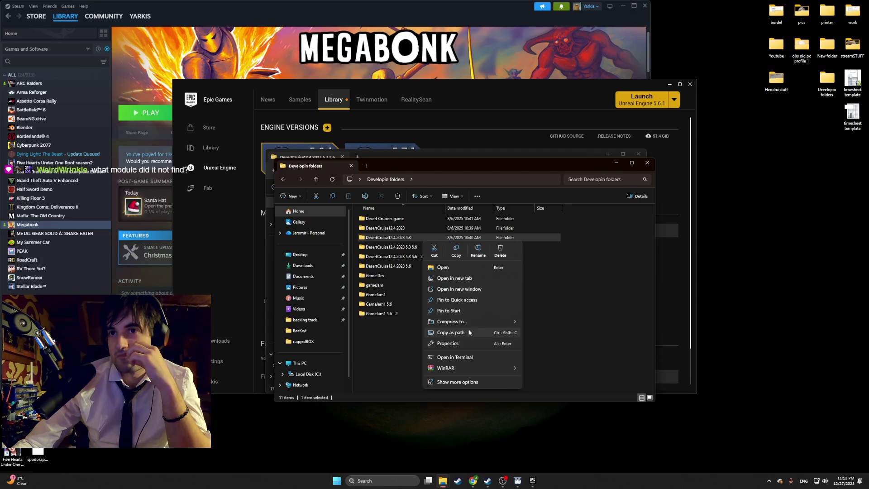
left_click(470, 342)
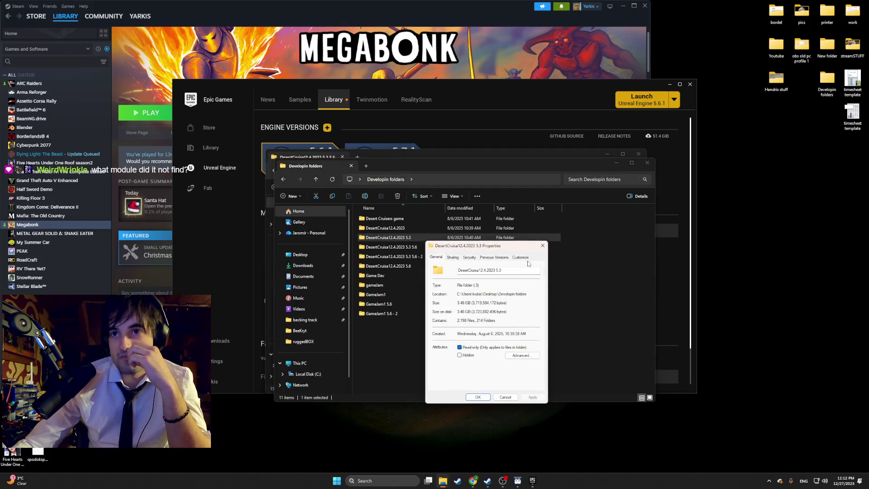
left_click(542, 245)
left_click(446, 248)
right_click(447, 249)
left_click(476, 348)
left_click(566, 250)
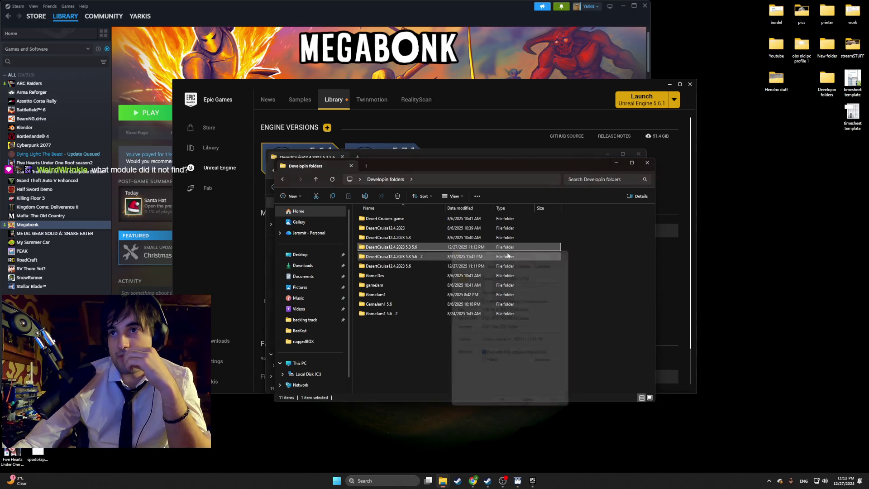
left_click(421, 257)
right_click(422, 257)
key("Escape")
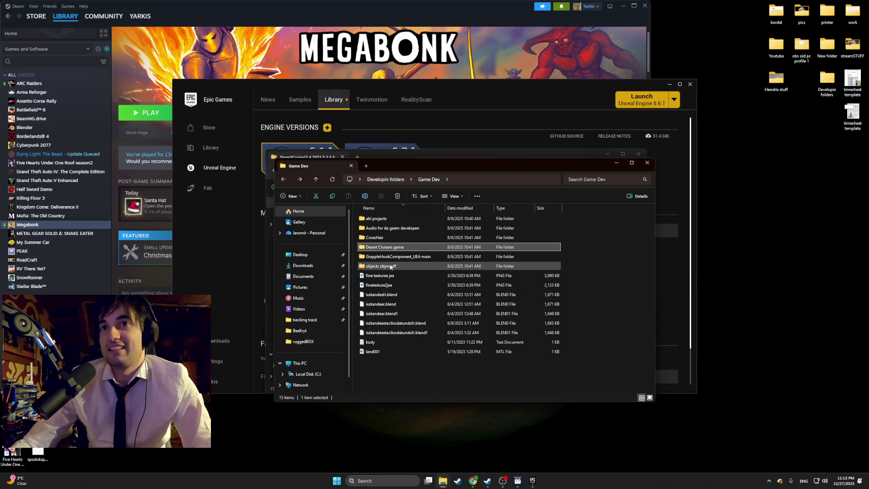
Step: Browse the Game Dev gameJam folder, then the Documents and My Games folders
left_click(398, 275)
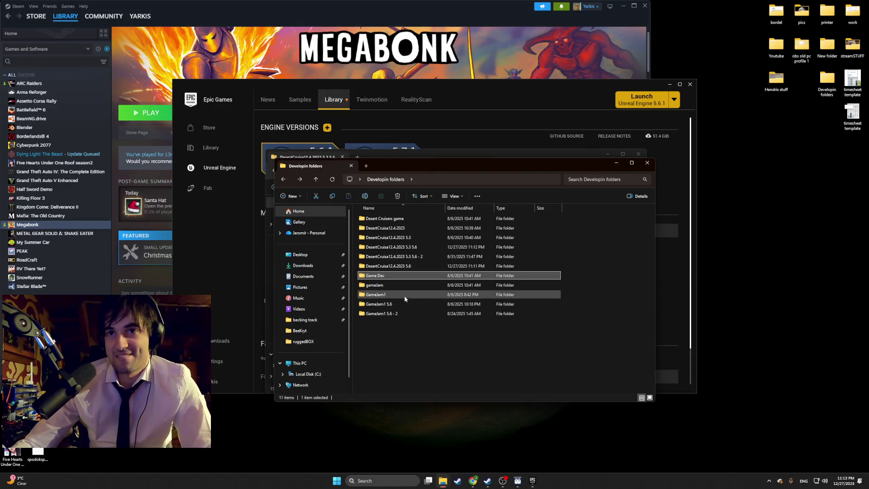
double_click(403, 285)
key("alt+Left")
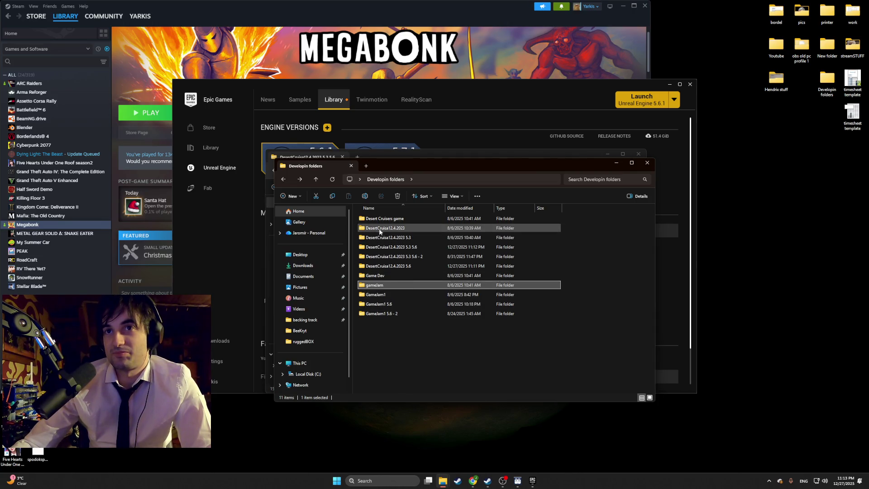
key("alt+Left")
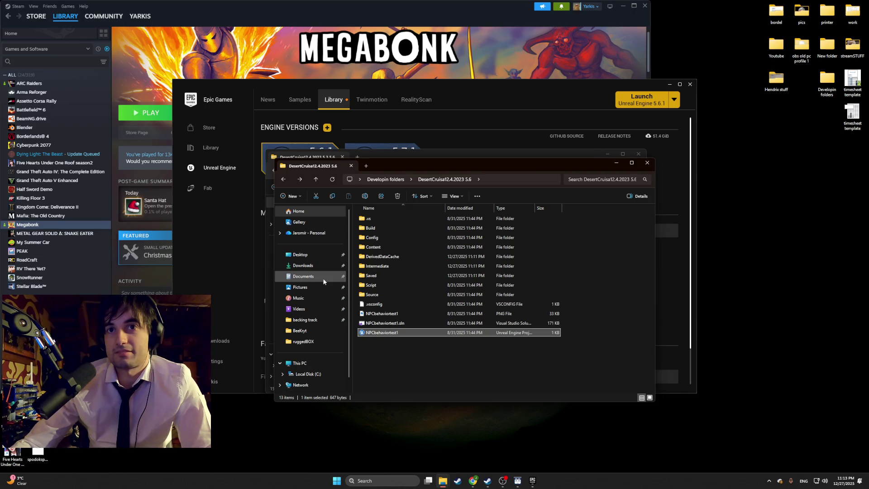
left_click(323, 281)
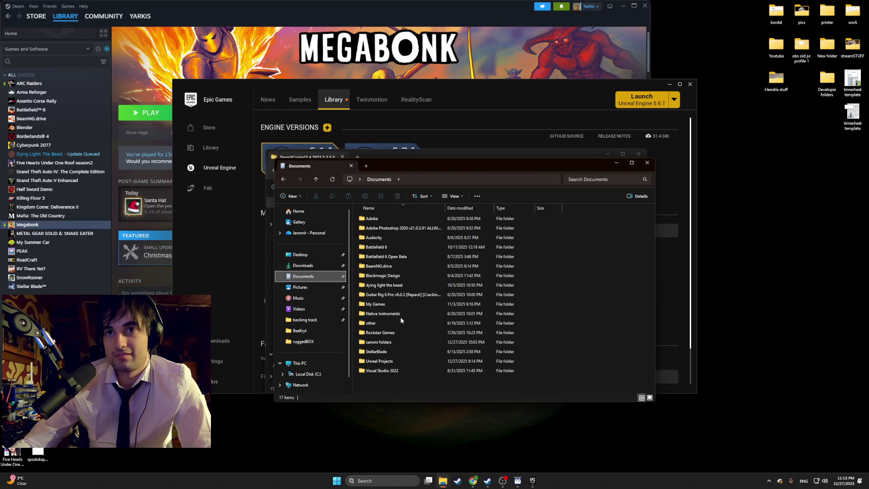
double_click(400, 304)
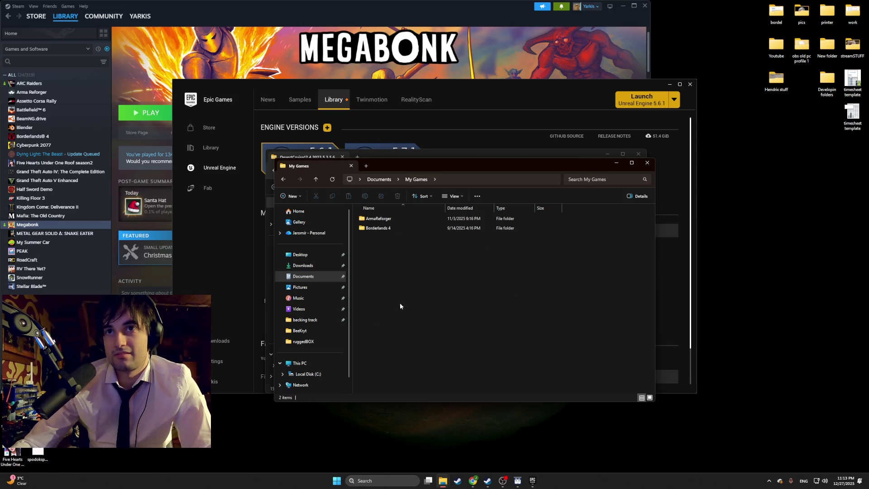
key("alt+Left")
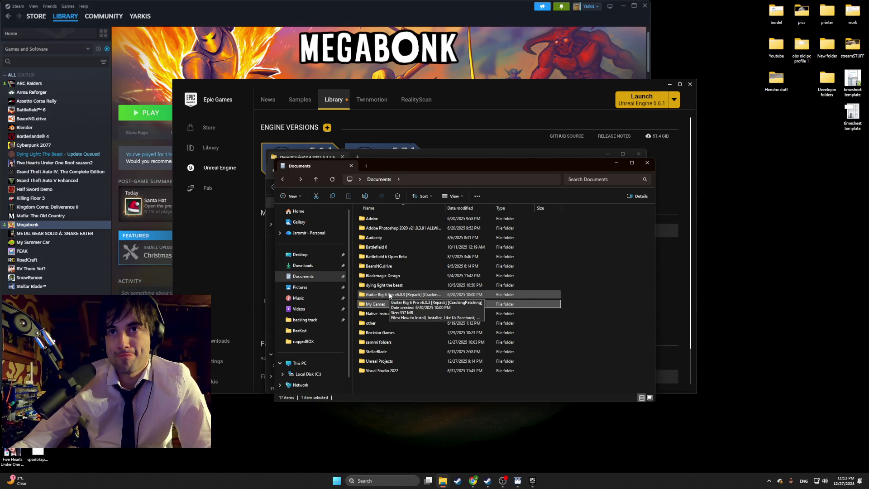
Step: Open Developin folders from the desktop shortcut and sort it by date modified, newest first
left_click(826, 78)
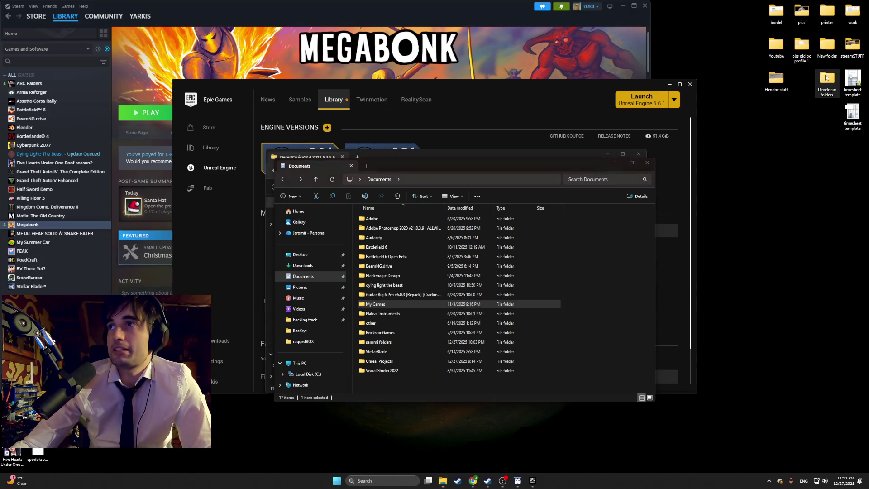
double_click(826, 78)
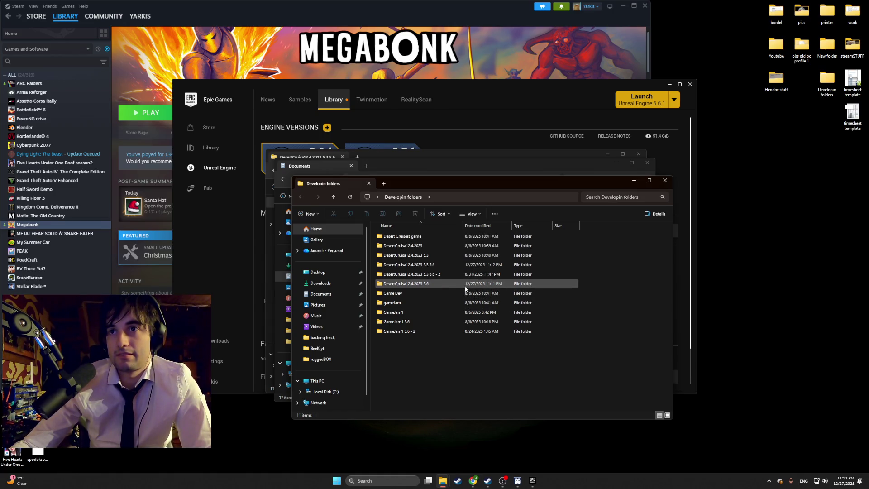
left_click(487, 228)
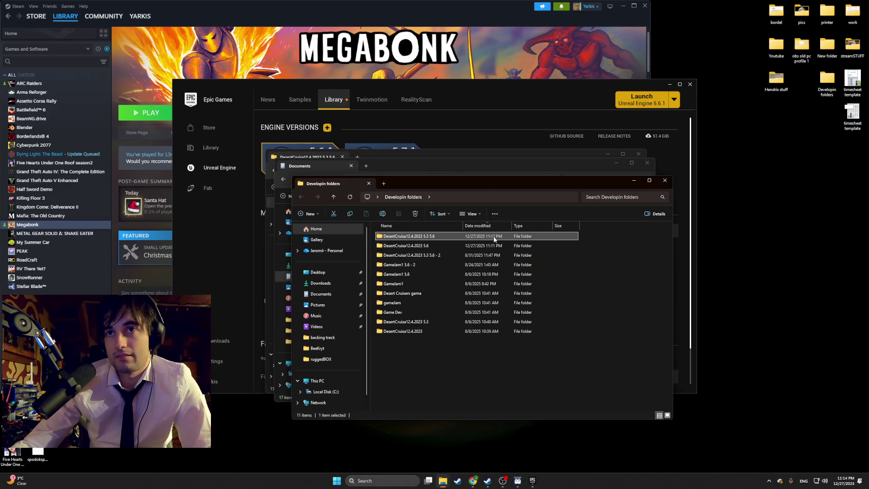
Step: Launch NPCbehaviortest1 from DesertCruisa12.4.2023 5.3 5.6 without rebuilding, dismiss the module error, return to Developin folders
double_click(489, 237)
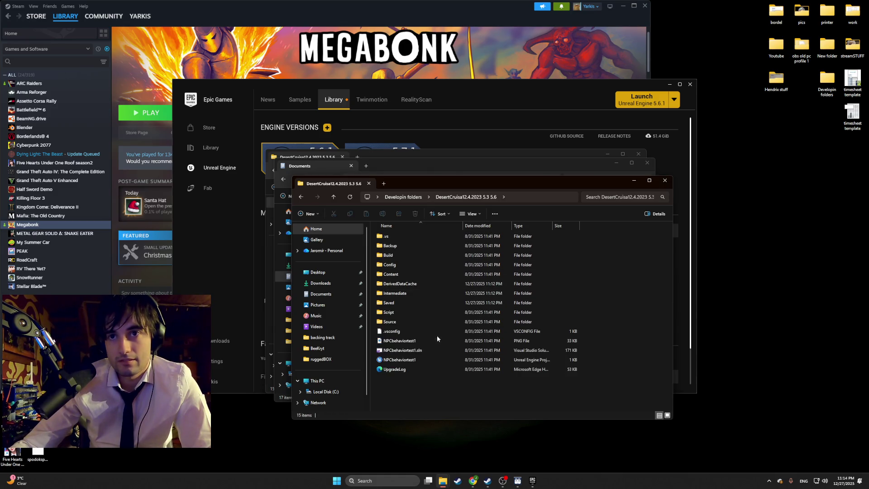
double_click(434, 359)
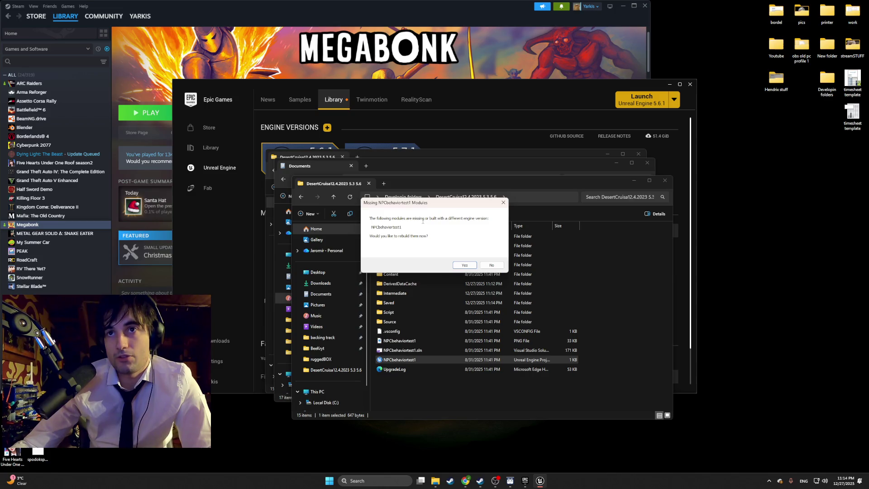
left_click(501, 204)
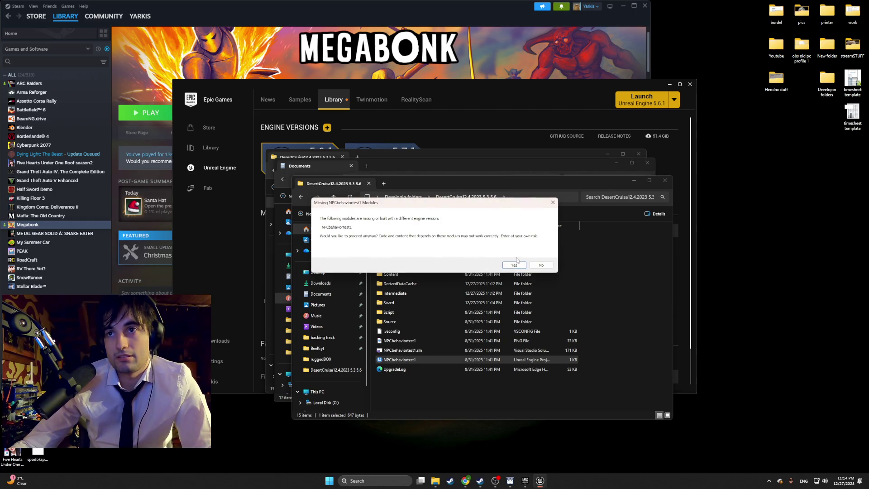
left_click(517, 265)
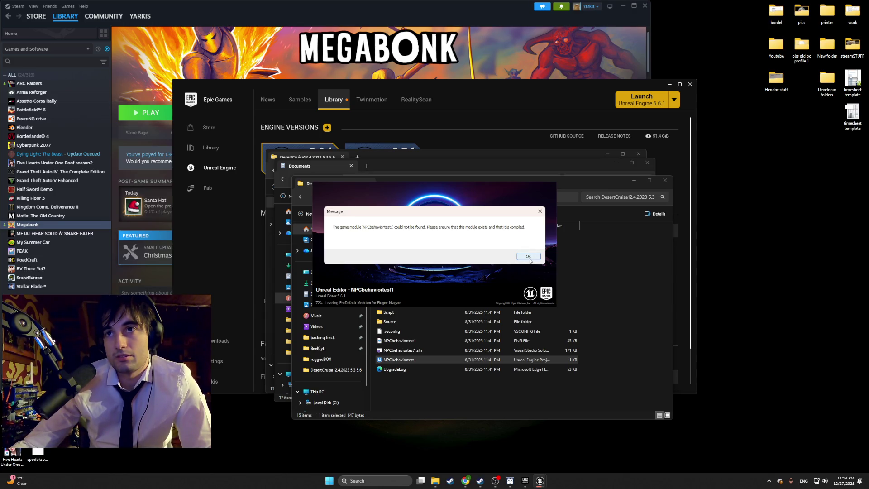
left_click(528, 256)
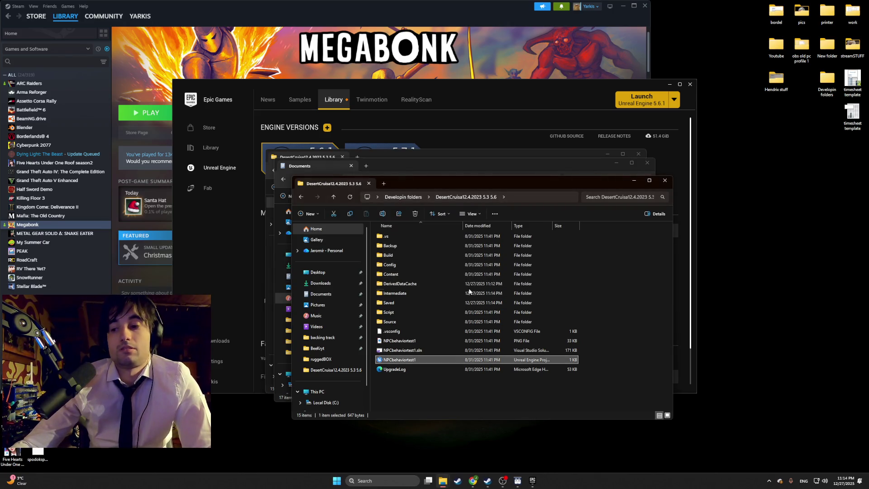
key("BackSpace")
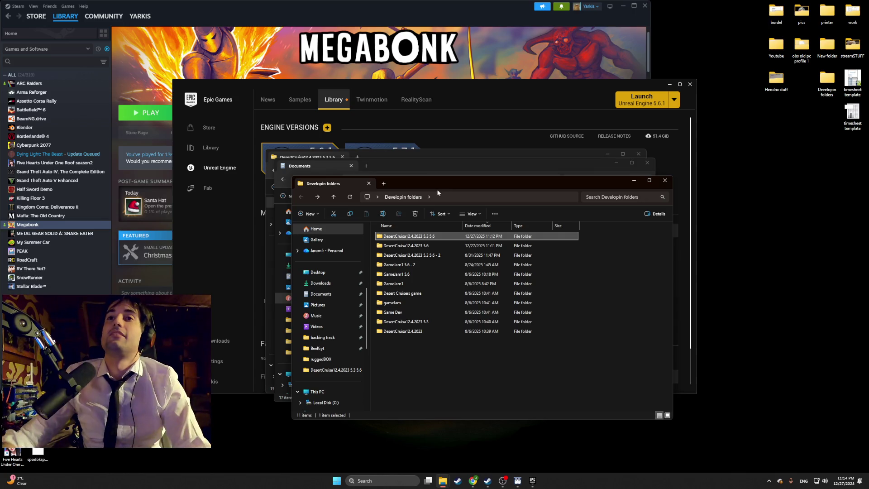
Step: Arrange the windows: Developin folders to the upper left, Epic Games Launcher to the right
mouse_move(395, 187)
left_mouse_down()
mouse_move(411, 214)
mouse_move(314, 231)
mouse_move(204, 150)
left_mouse_up()
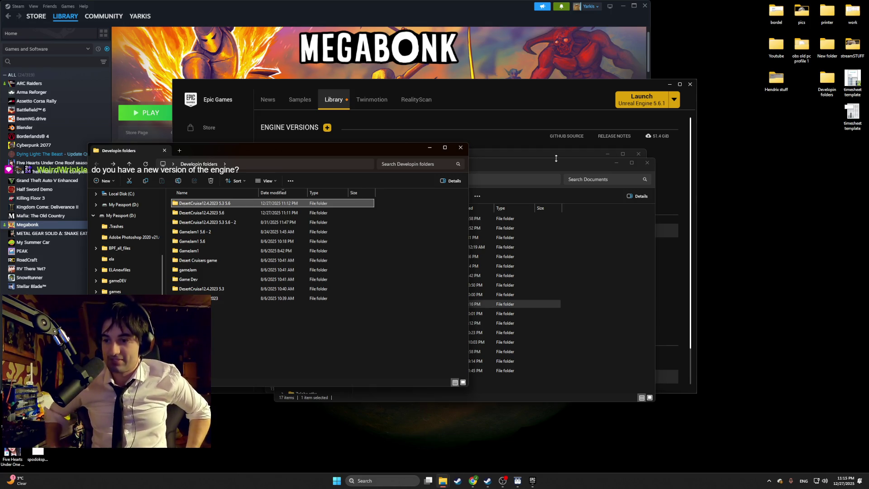
left_click(503, 105)
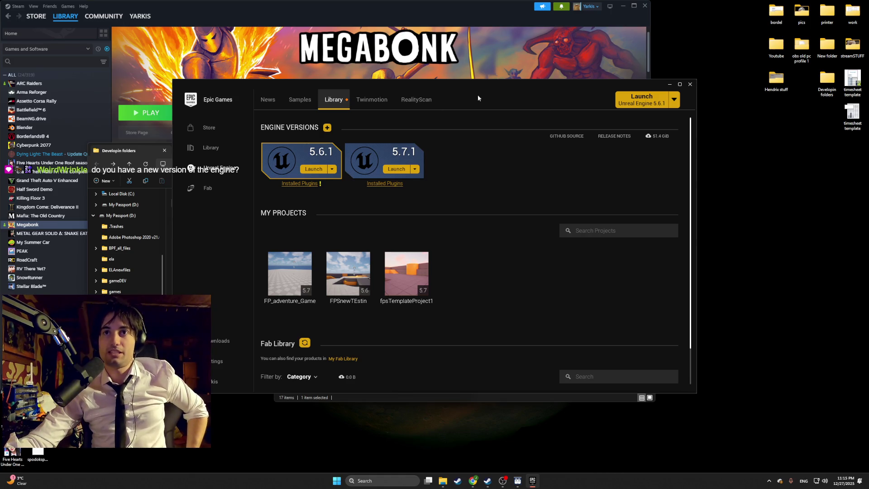
mouse_move(482, 93)
left_mouse_down()
mouse_move(528, 83)
mouse_move(617, 90)
left_mouse_up()
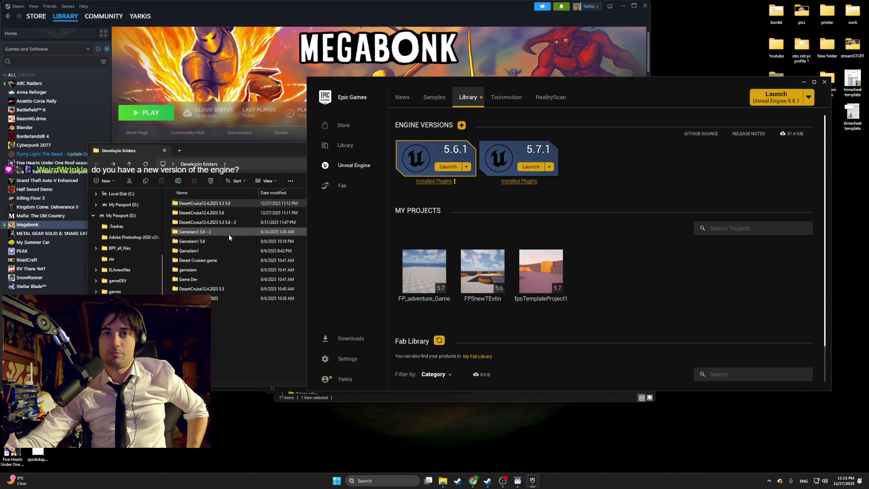
left_click(228, 223)
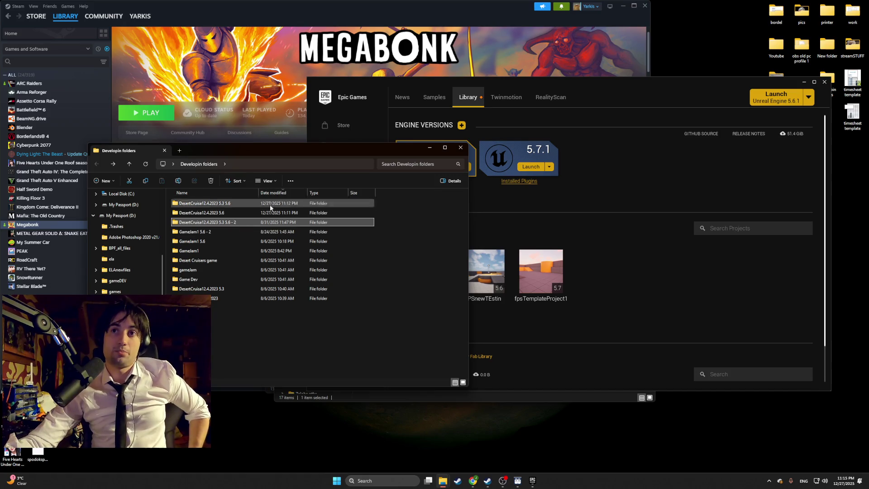
Step: Show the My Passport (D:) drive root in File Explorer
mouse_move(443, 481)
scroll(147, 292, "down", 2)
scroll(135, 280, "up", 5)
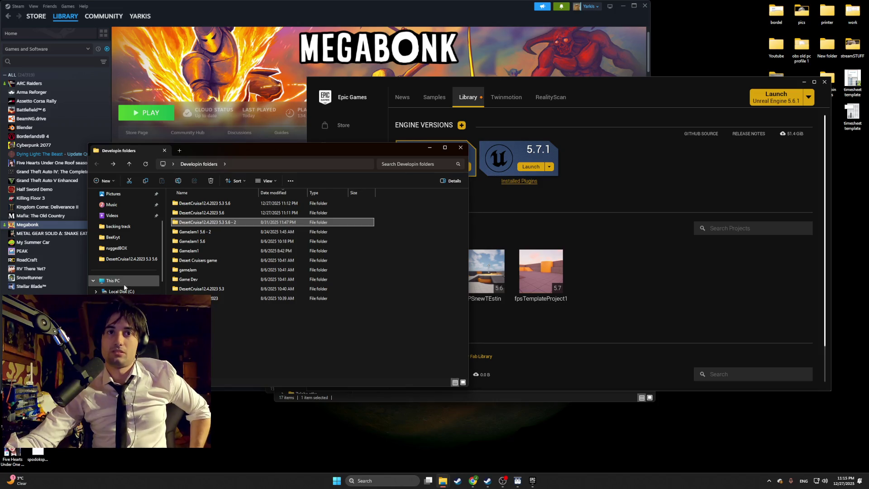
left_click(123, 313)
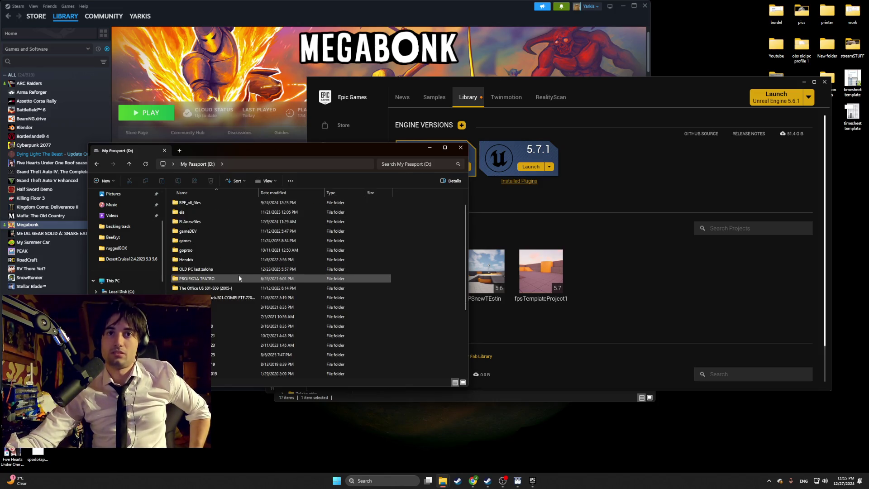
scroll(239, 278, "up", 1)
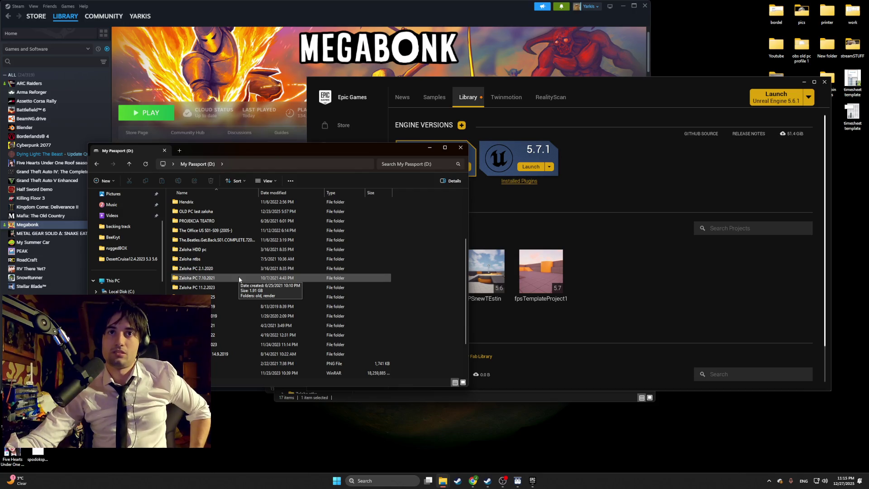
Step: Browse the backup's Zaloha PC 24.11.2023 > Game Dev > Desert Cruisers game, then return to Zaloha PC
left_click(238, 347)
double_click(238, 347)
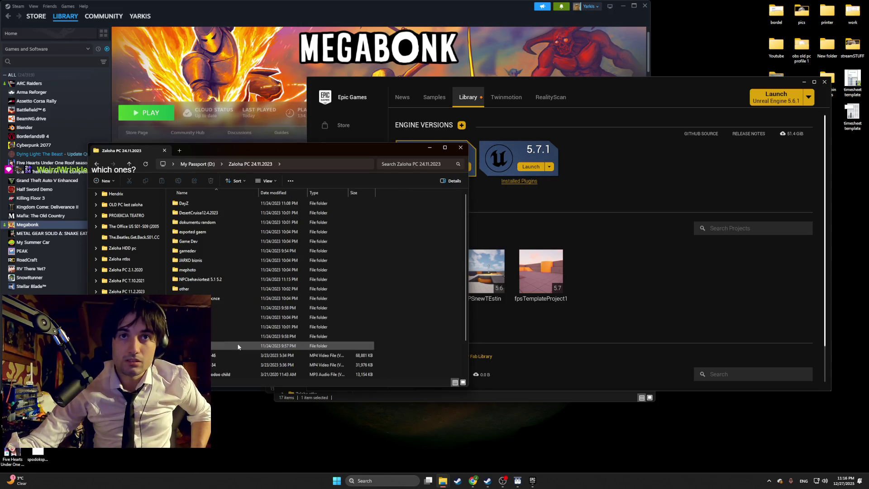
left_click(215, 240)
double_click(216, 241)
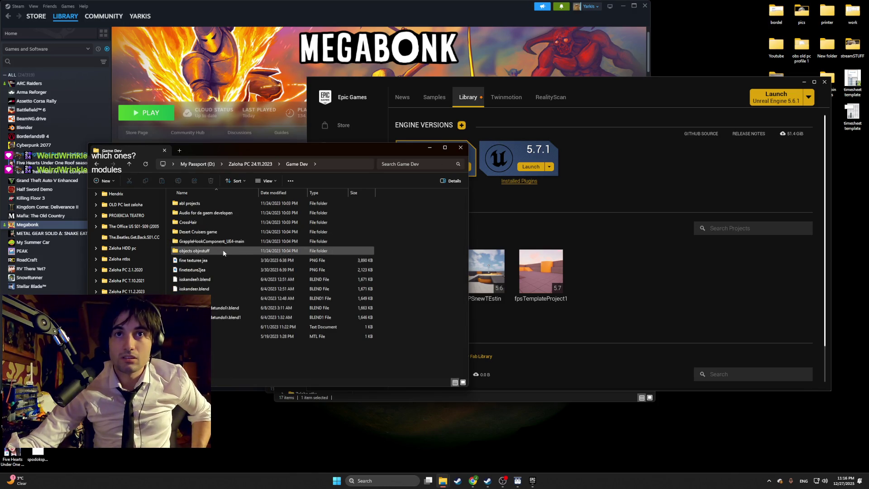
double_click(227, 233)
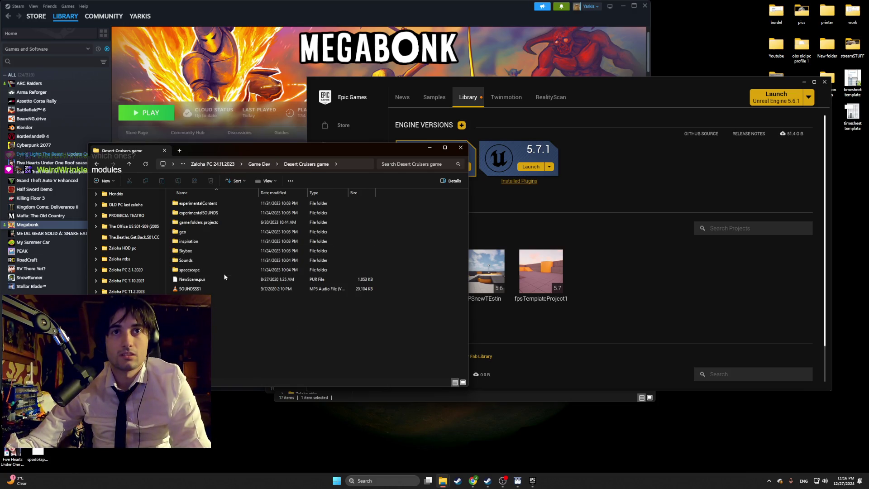
key("alt+Left")
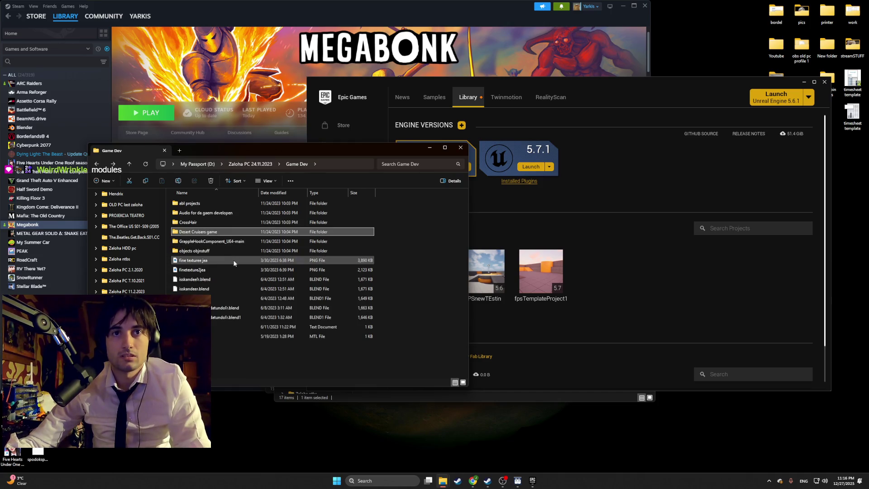
key("alt+Left")
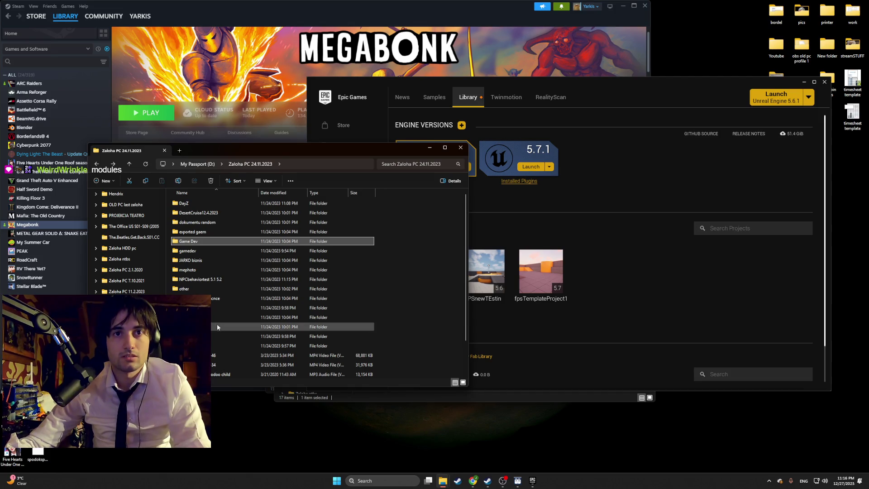
Step: Select NPCbehaviortest 5.1 5.2 and open Developin folders in a second window
left_click(222, 280, "ctrl")
left_click(221, 280)
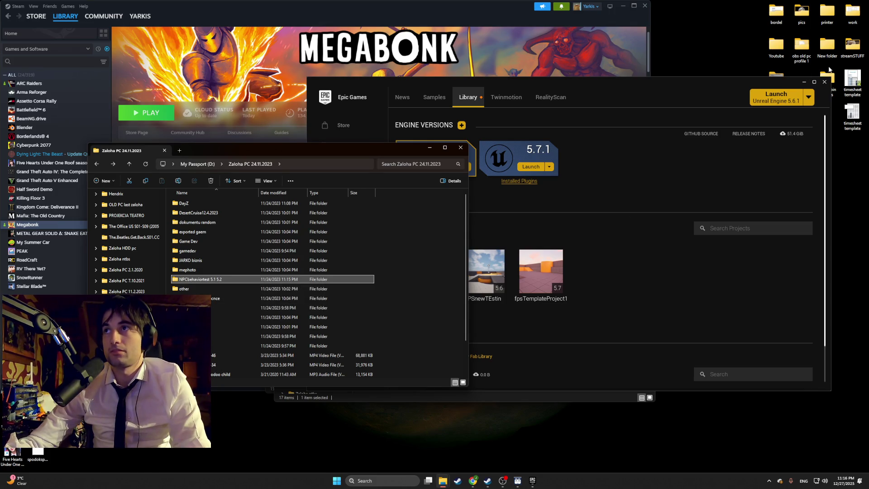
left_click(804, 83)
double_click(827, 81)
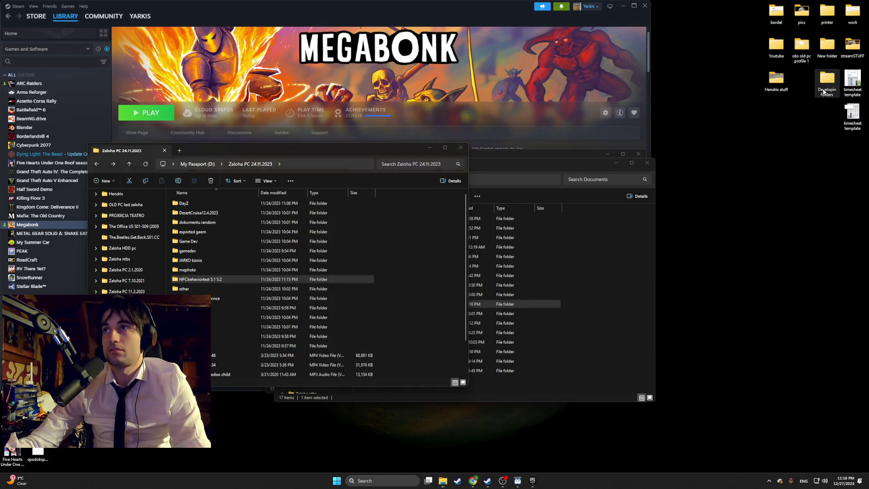
Step: Place Developin folders beside the backup window and copy NPCbehaviortest 5.1 5.2 into it
left_click_drag(411, 159, 539, 163)
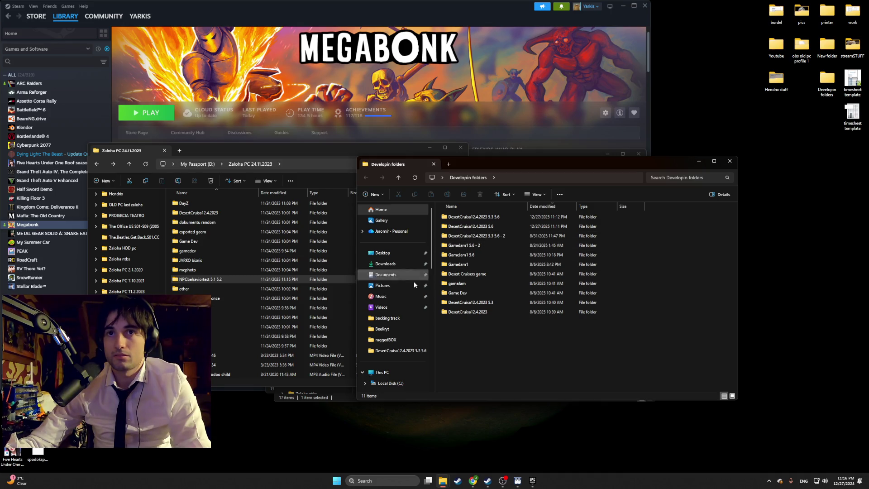
mouse_move(189, 281)
left_mouse_down()
mouse_move(308, 298)
mouse_move(476, 350)
left_mouse_up()
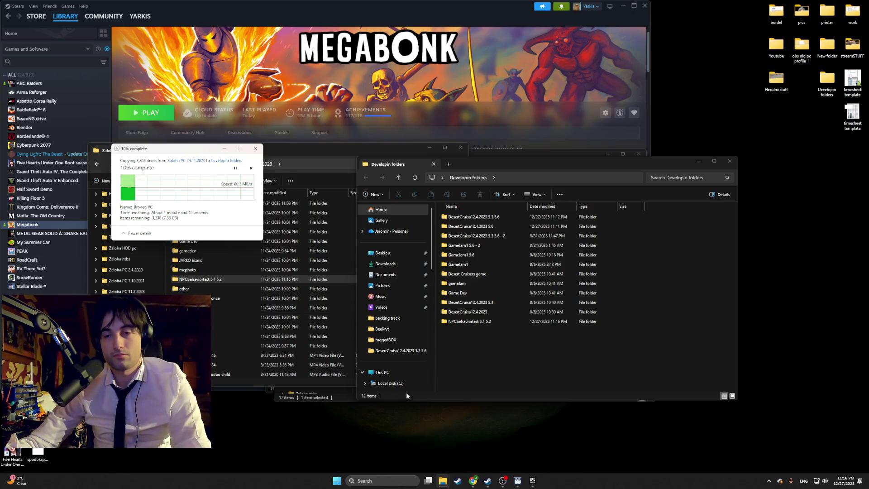
mouse_move(473, 481)
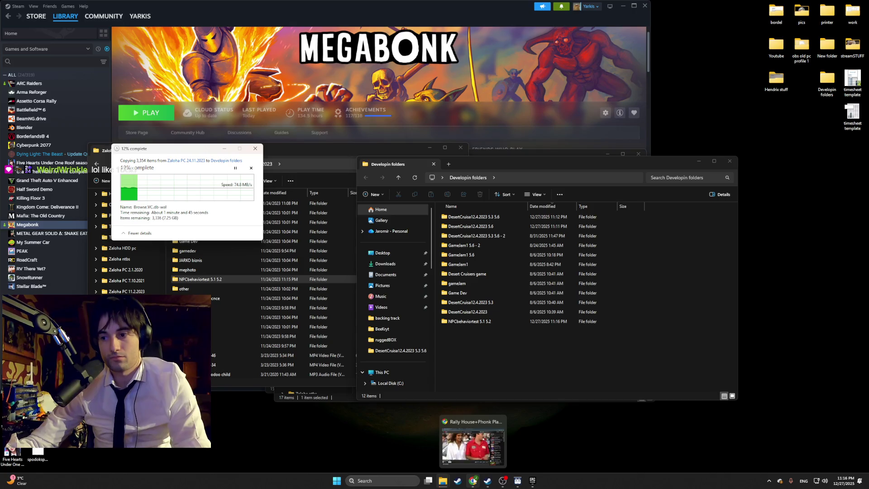
mouse_move(506, 424)
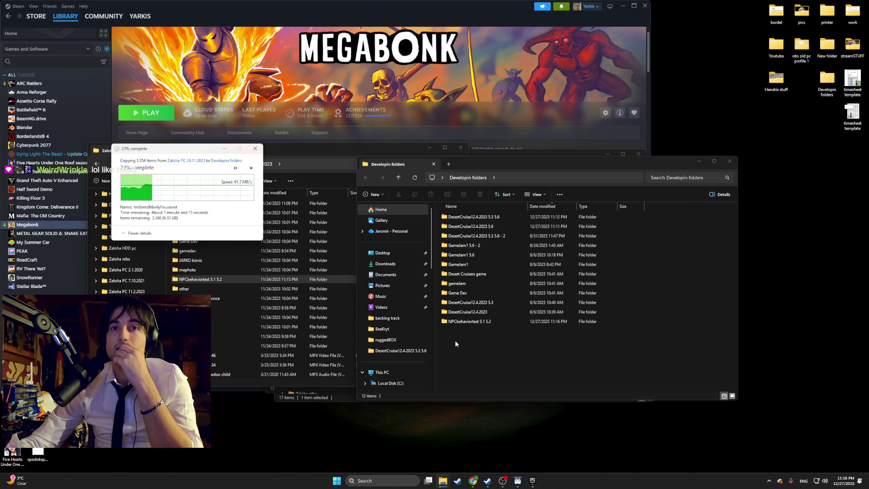
double_click(216, 339)
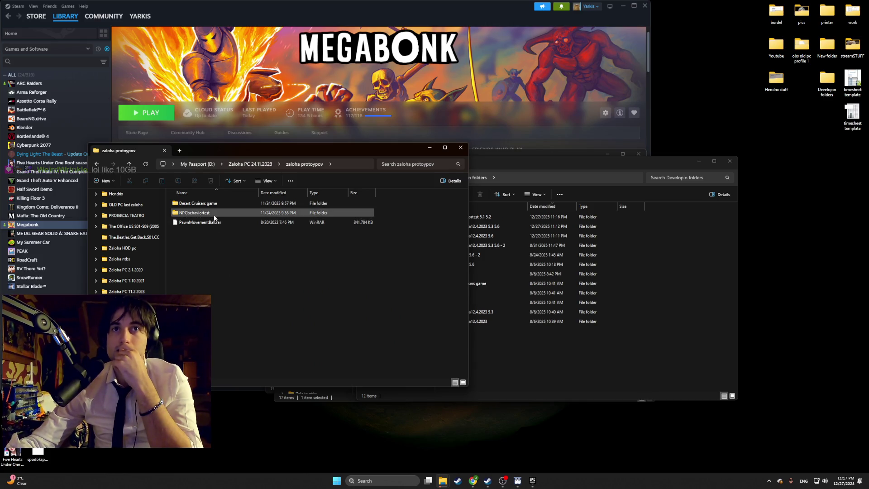
Step: Check the backup NPCbehaviortest folder's size, then open the copied NPCbehaviortest 5.1 5.2 folder
right_click(213, 214)
left_click(250, 318)
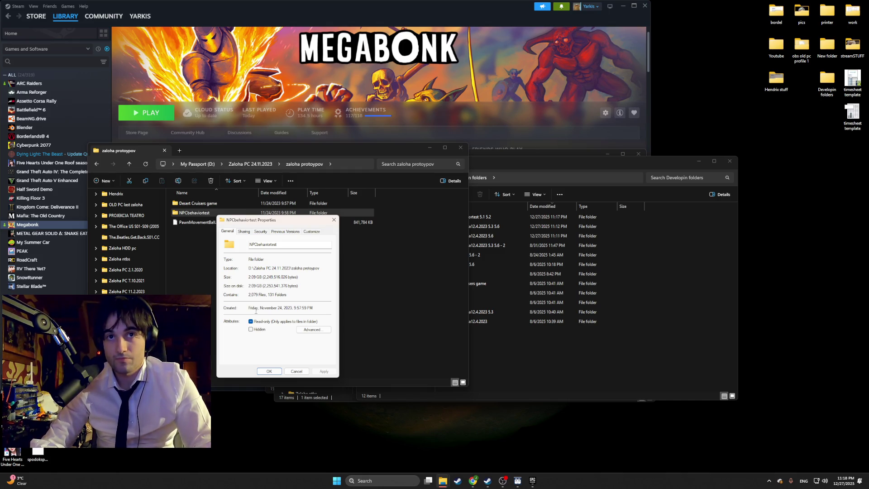
left_click(510, 358)
left_click(334, 219)
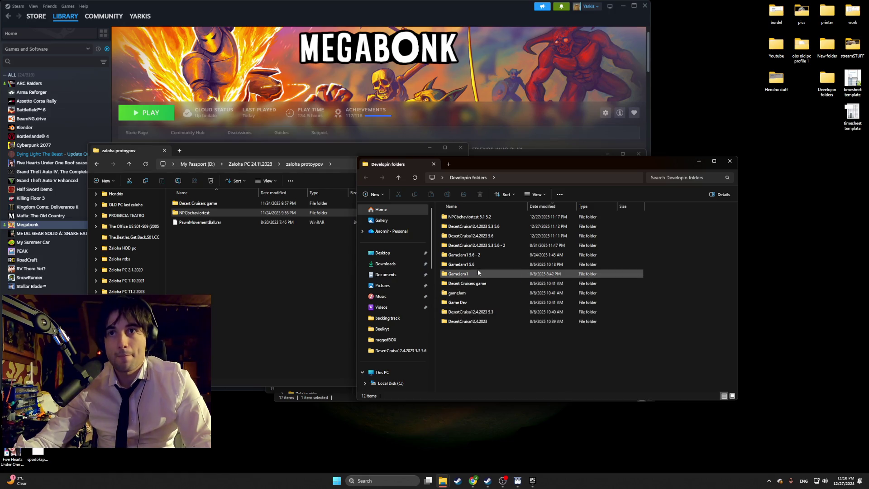
double_click(471, 216)
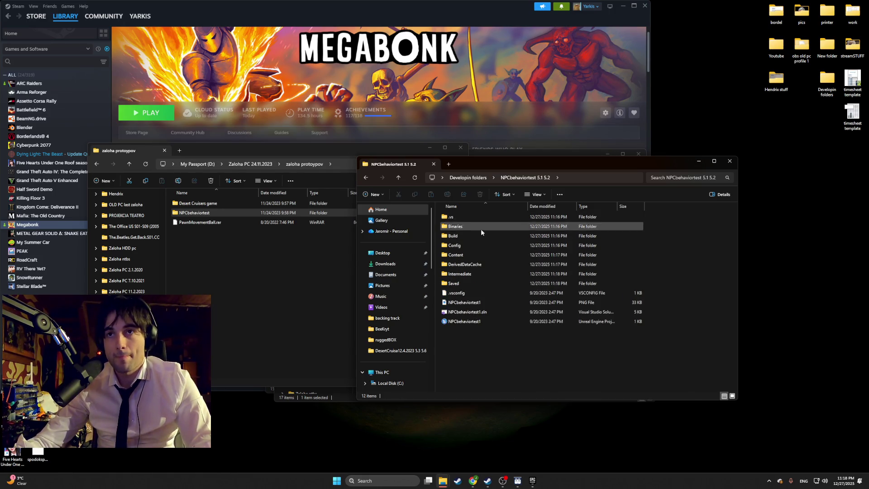
Step: Switch NPCbehaviortest1.uproject to engine 5.7, dismiss the no-source-code error, open the backup's Desert Cruisers game
double_click(465, 321)
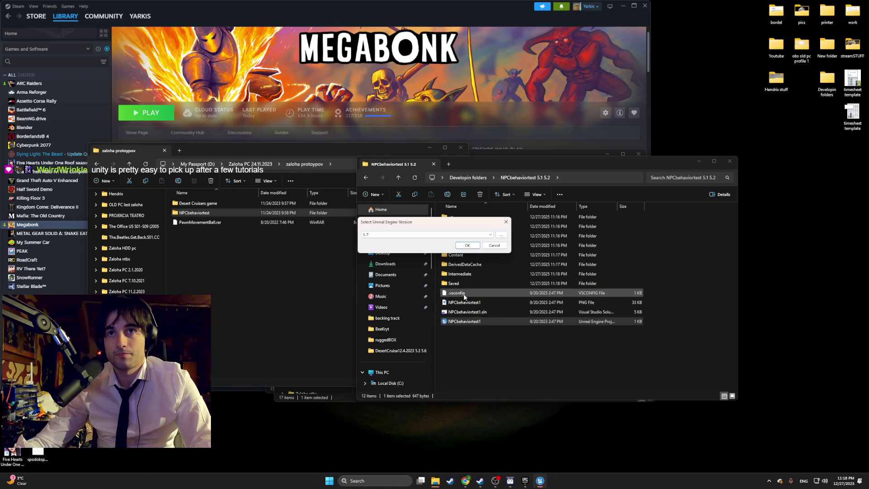
left_click(465, 237)
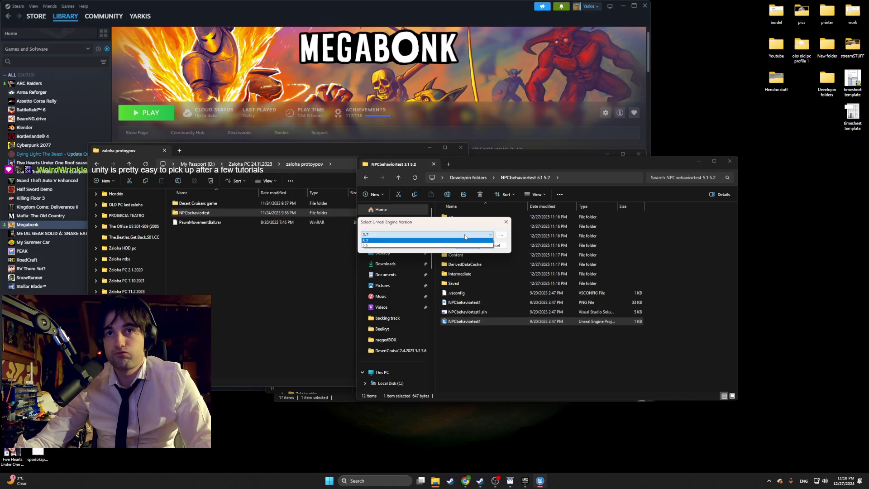
left_click(465, 237)
left_click(466, 245)
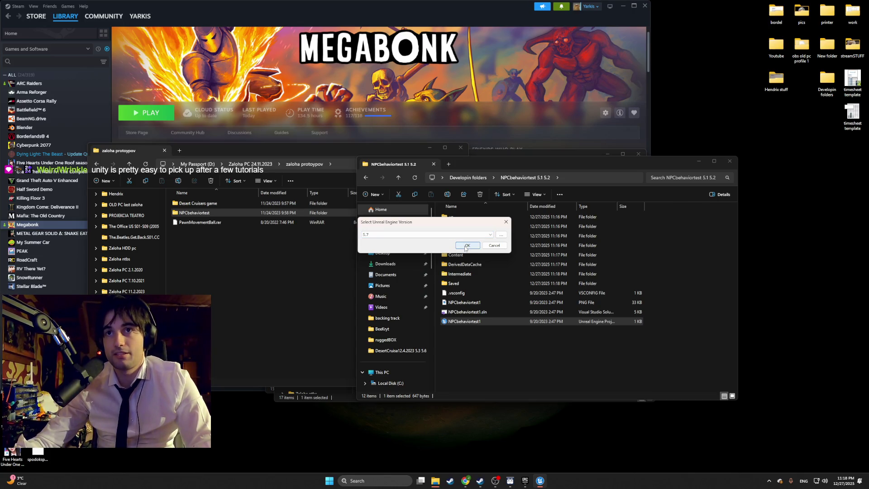
left_click(466, 246)
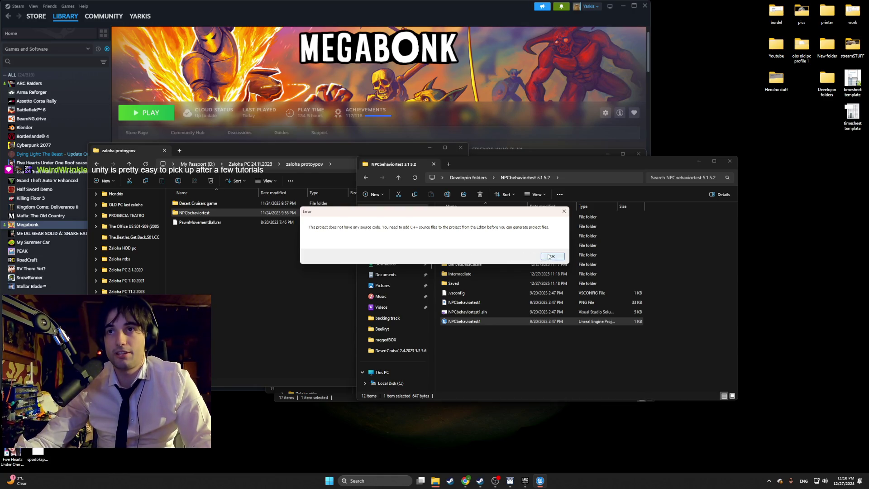
left_click(552, 256)
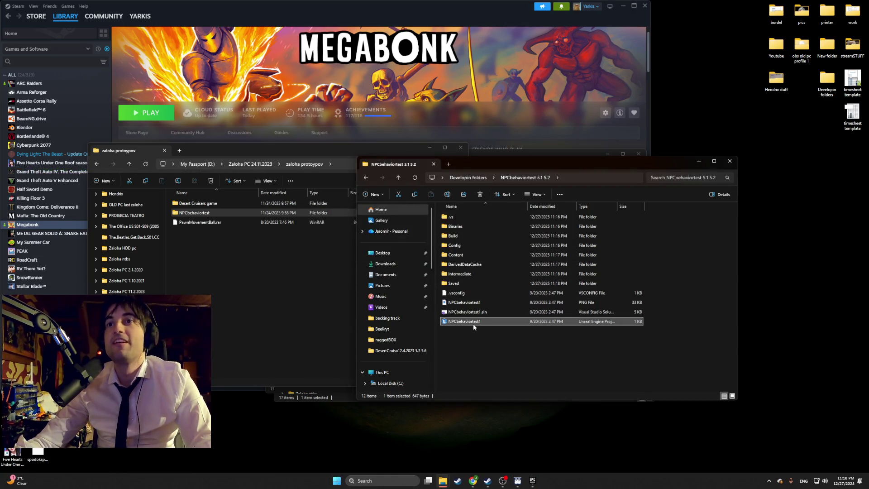
double_click(226, 203)
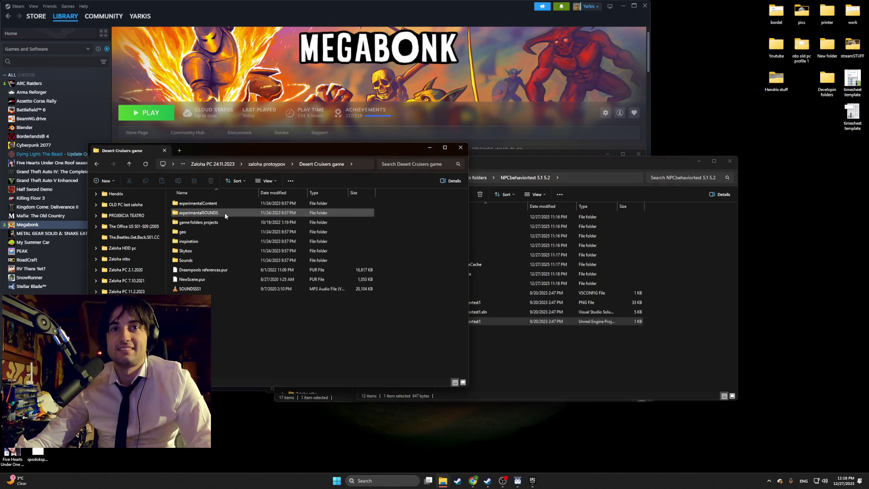
Step: Move both windows back up to Developin folders and Zaloha PC 24.11.2023, peeking into backup NPCbehaviortest 5.1 5.2
left_click(489, 365)
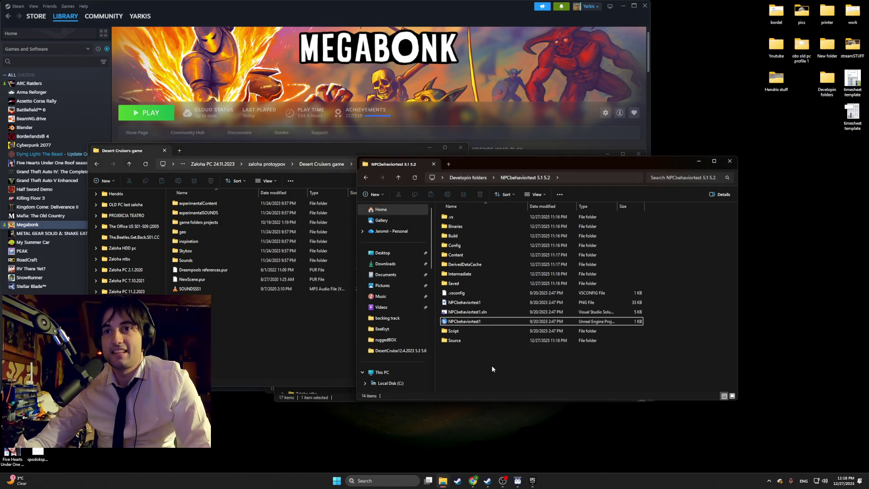
left_click(224, 304)
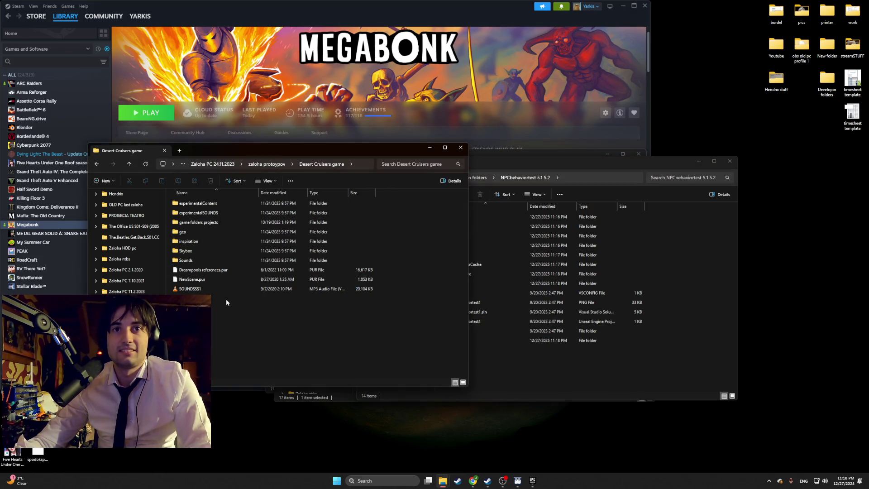
key("alt+Left")
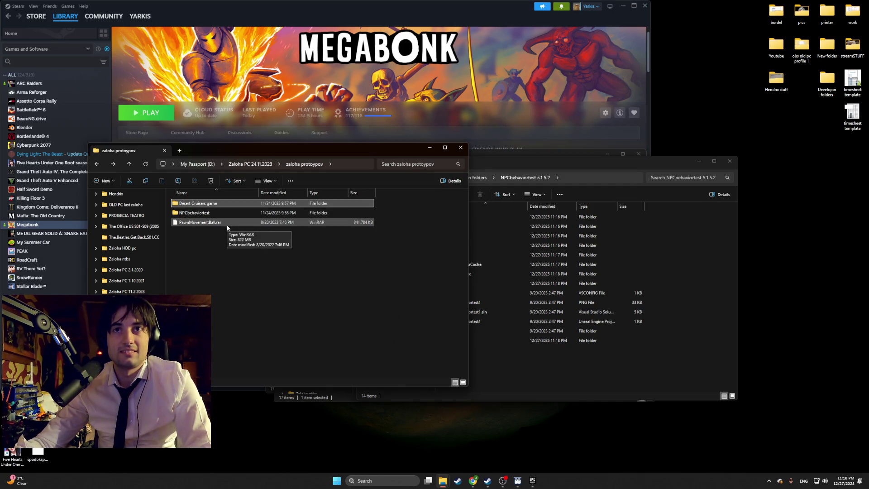
left_click(559, 353)
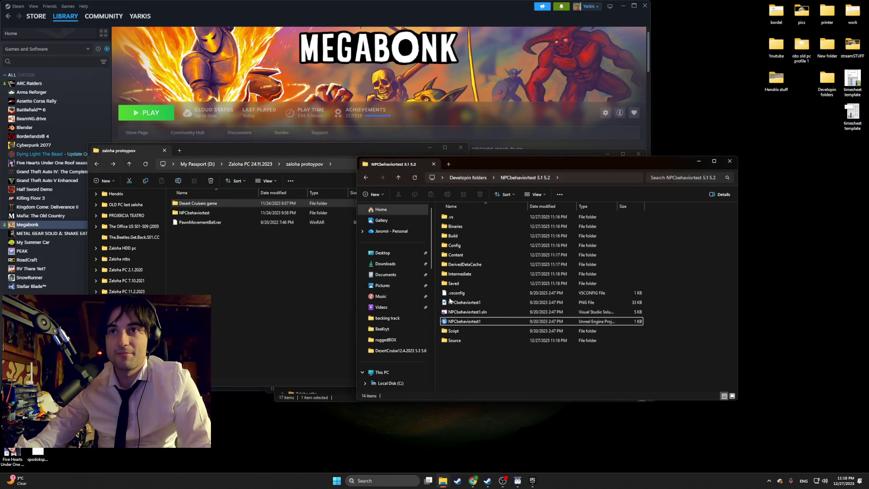
key("BackSpace")
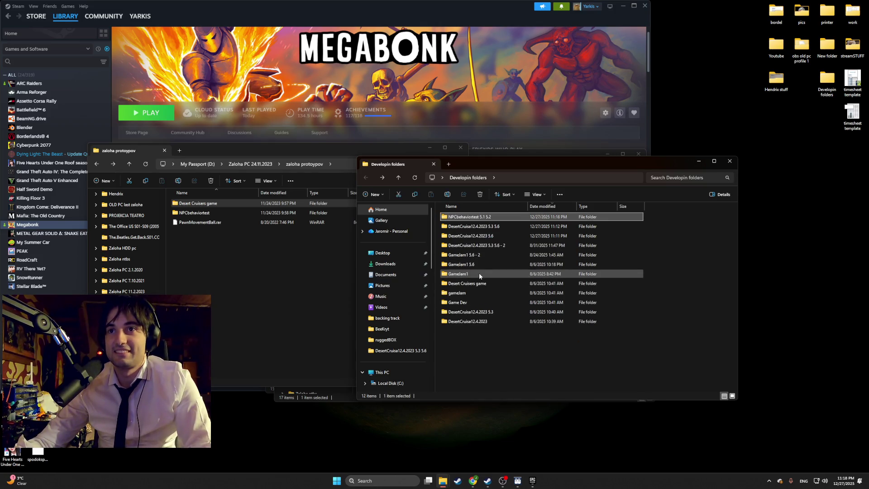
left_click(187, 264)
key("BackSpace")
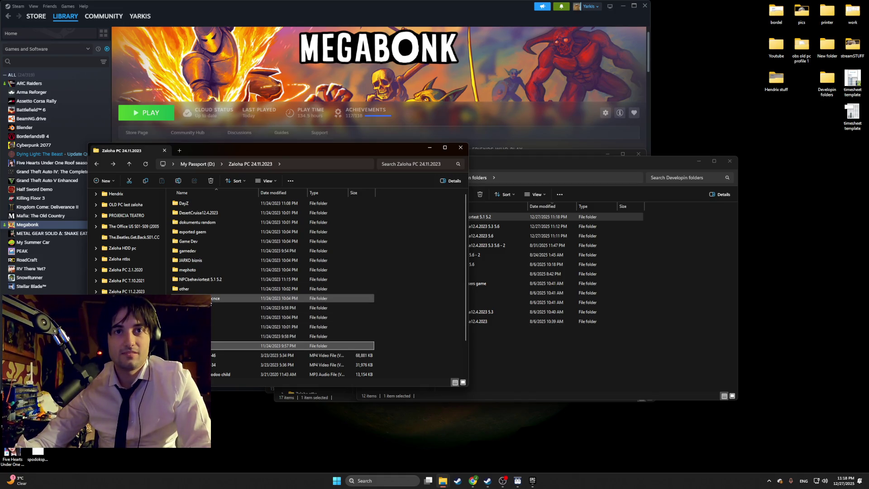
double_click(209, 279)
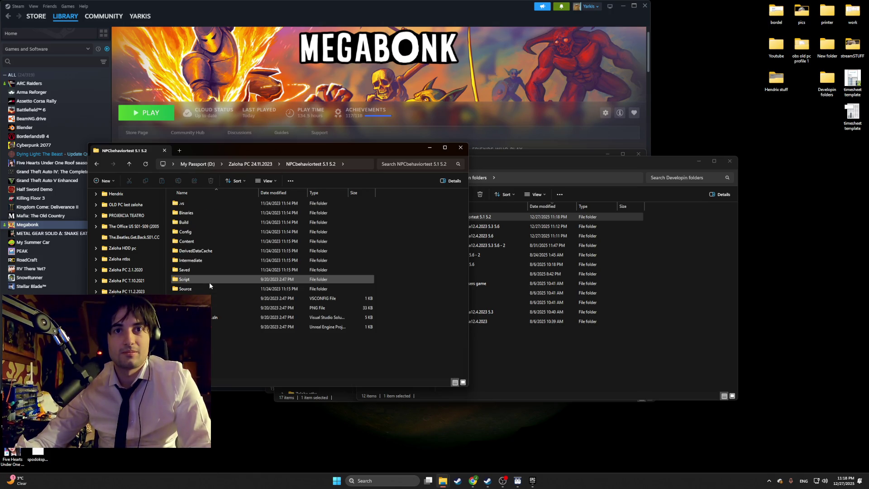
key("alt+Left")
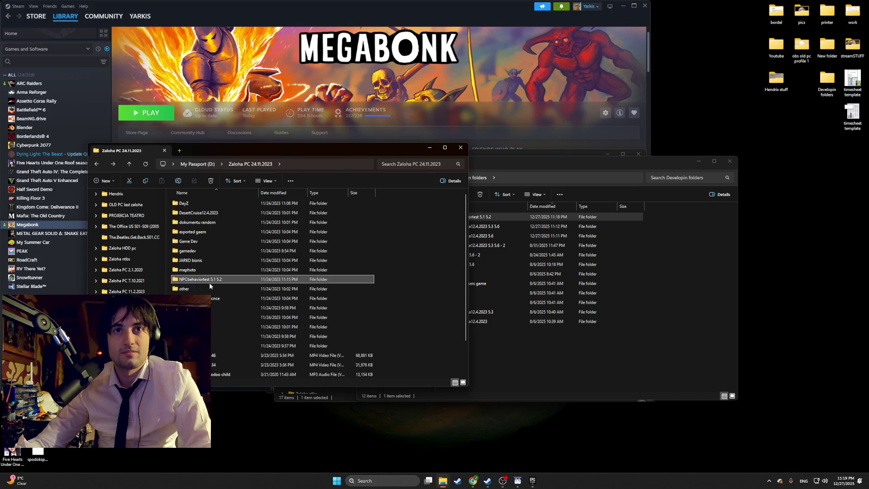
Step: Open the backup's zaloha protoypov NPCbehaviortest folder beside the copied NPCbehaviortest 5.1 5.2 folder
left_click(502, 335)
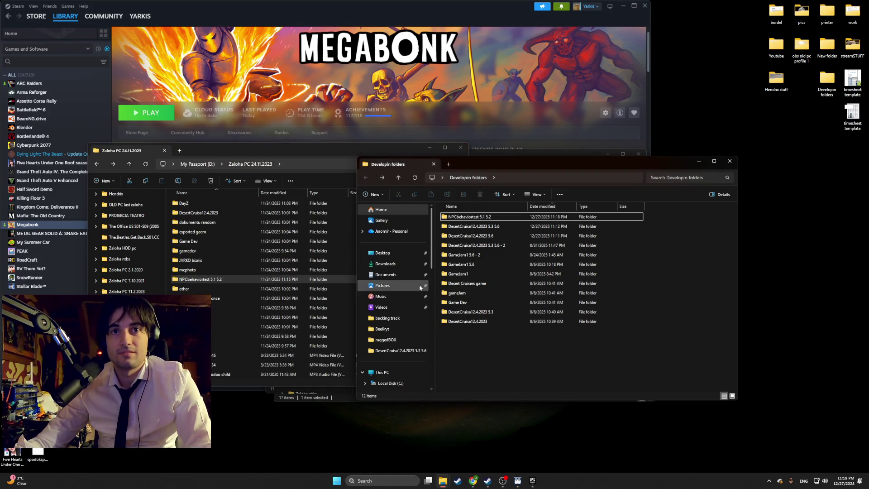
double_click(227, 339)
double_click(217, 214)
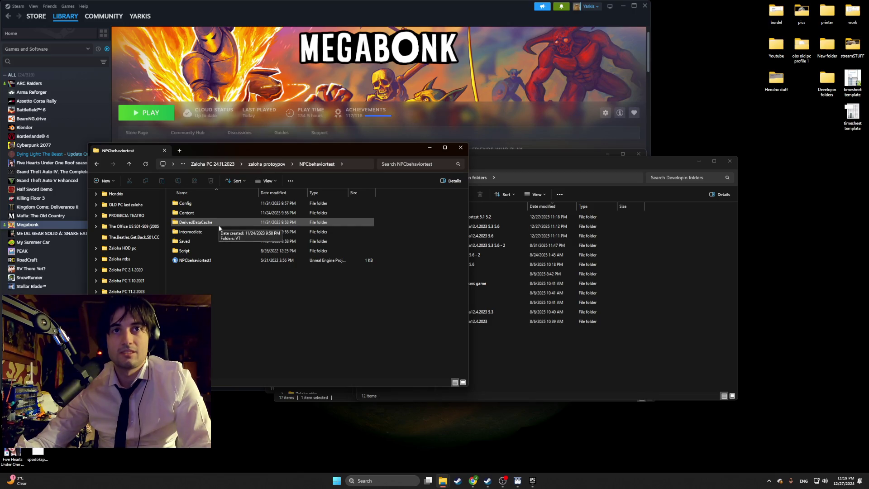
key("alt+Left")
left_click(517, 312)
double_click(454, 217)
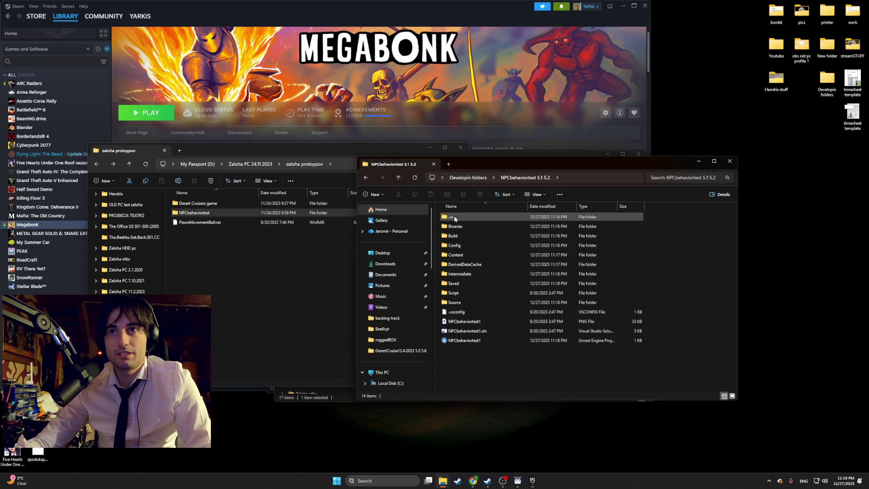
double_click(230, 212)
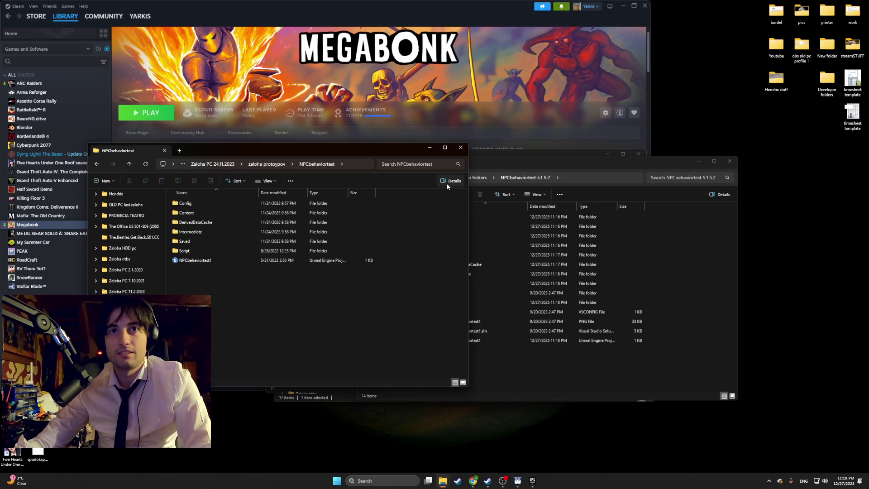
left_click_drag(486, 164, 512, 163)
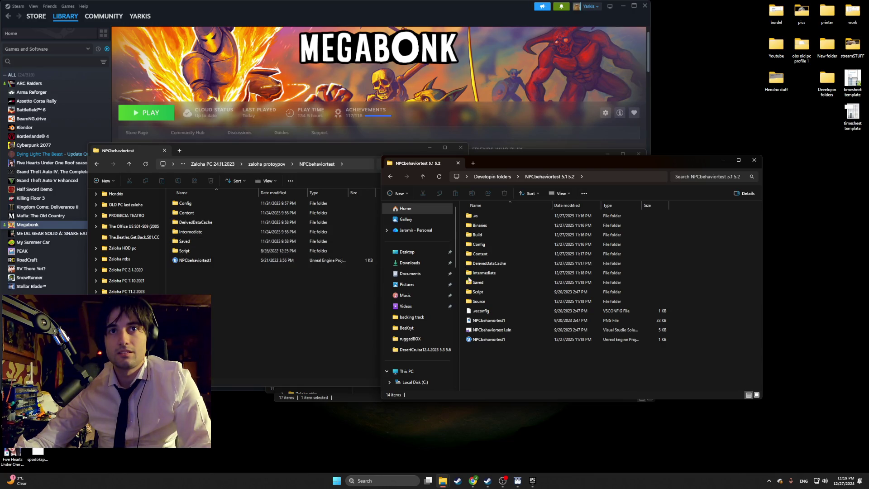
Step: Check DesertCruisa12.4.2023's size in Zaloha PC 24.11.2023 and drag it into NPCbehaviortest 5.1 5.2
left_click(275, 300)
key("alt+Up")
key("alt+Up")
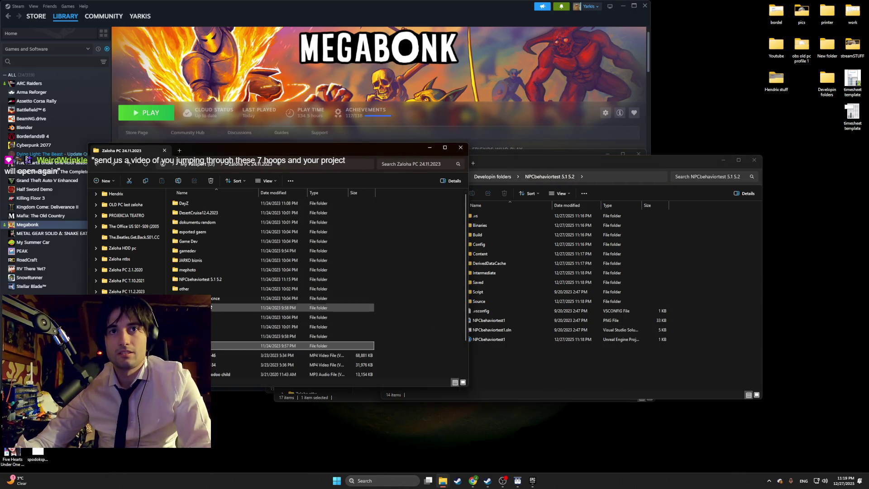
double_click(227, 213)
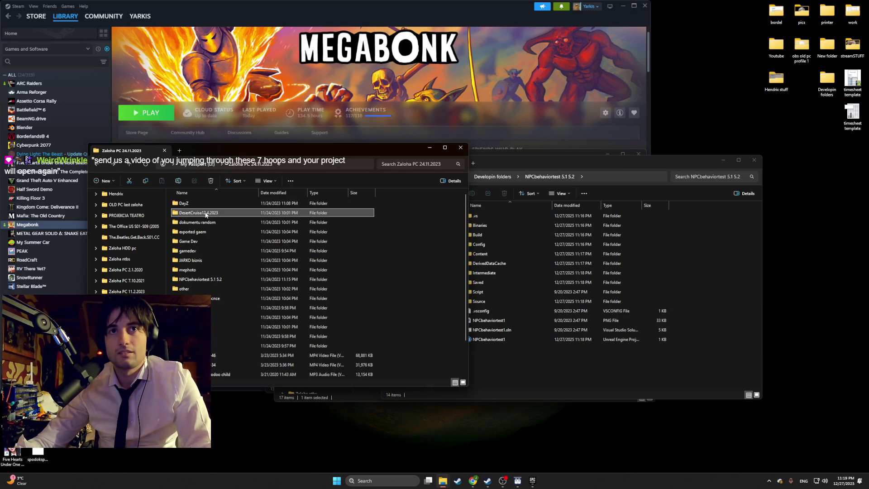
right_click(205, 215)
left_click(235, 317)
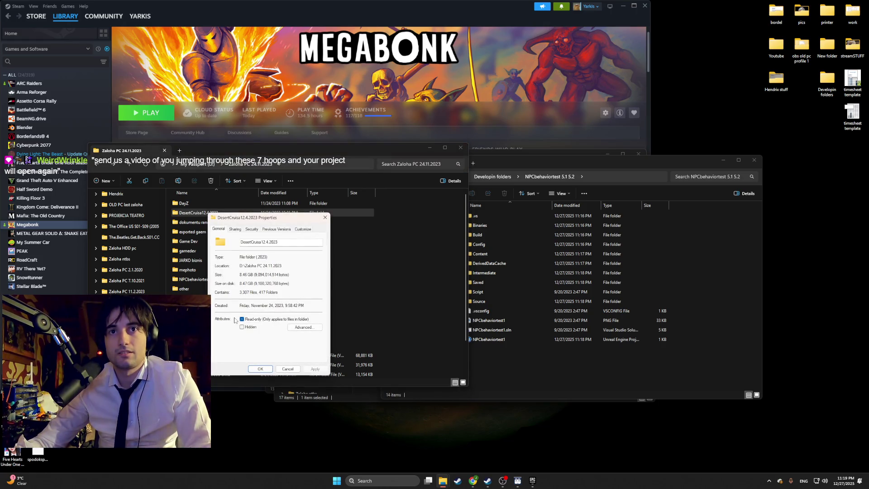
left_click(325, 217)
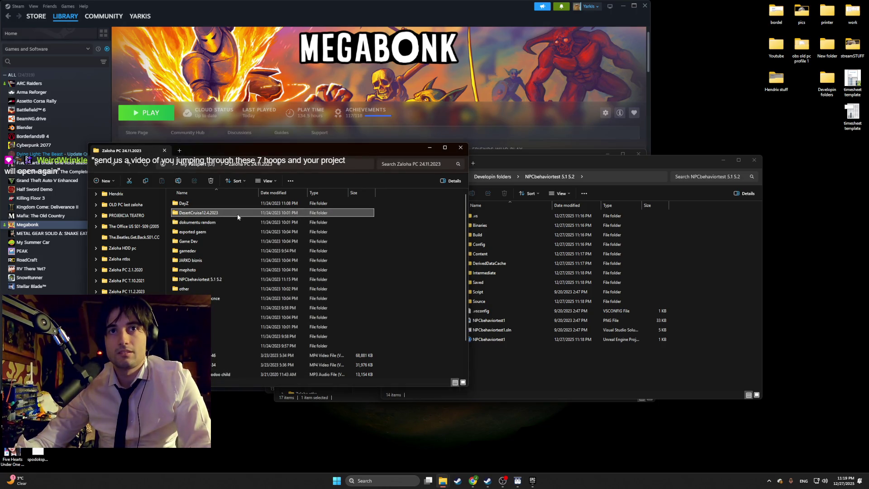
mouse_move(238, 214)
left_mouse_down()
mouse_move(369, 255)
mouse_move(492, 368)
left_mouse_up()
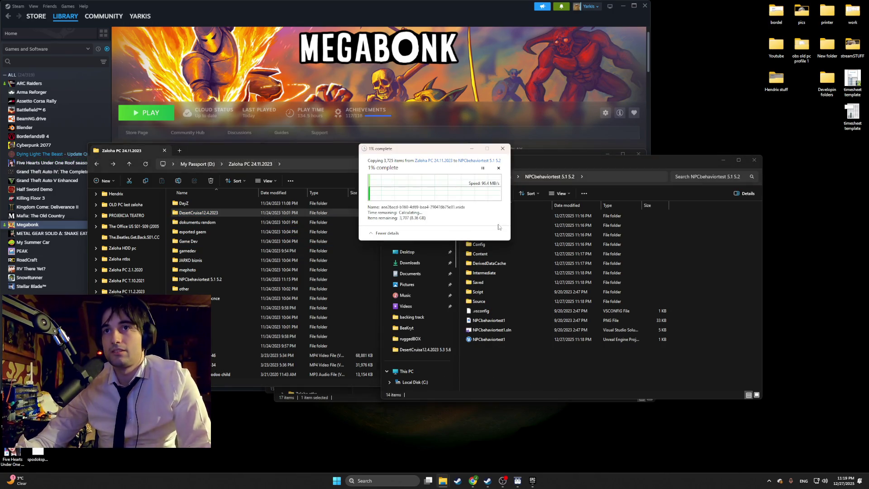
Step: Close the progress window, paste DesertCruisa12.4.2023 into Developin folders, and dismiss the replace-or-skip prompt
left_click(507, 151)
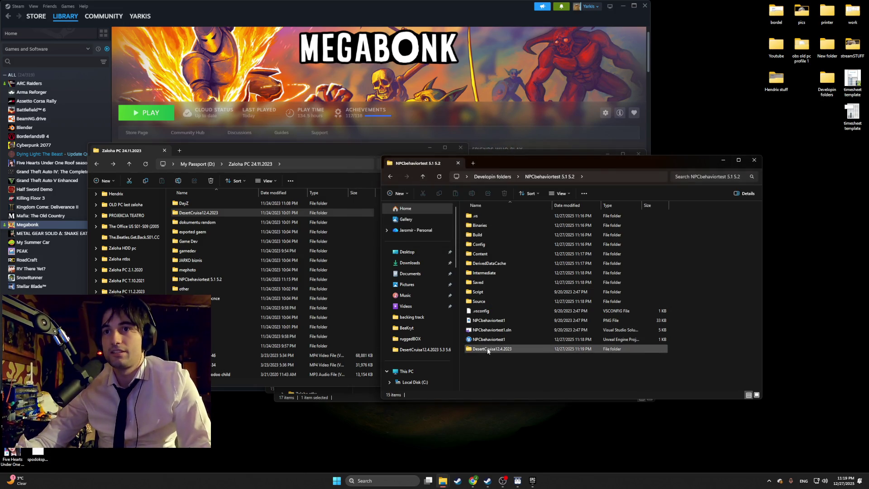
key("alt+Left")
left_click(182, 215)
key("ctrl+v")
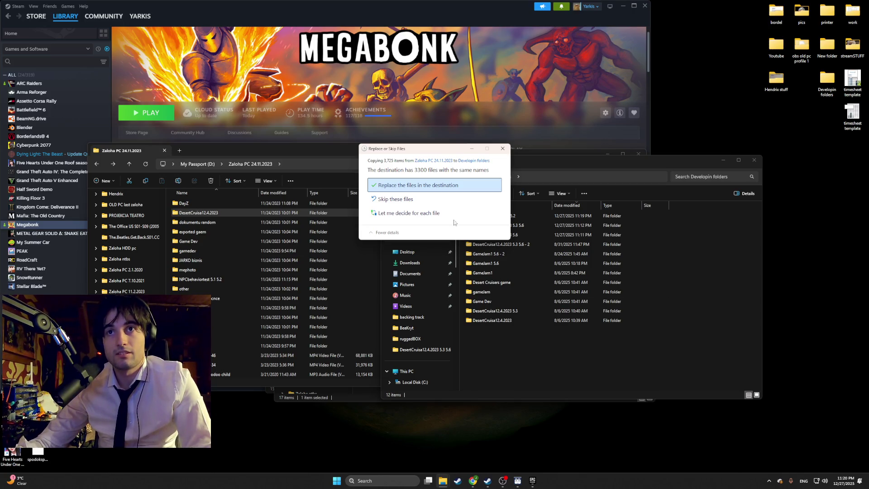
left_click(501, 150)
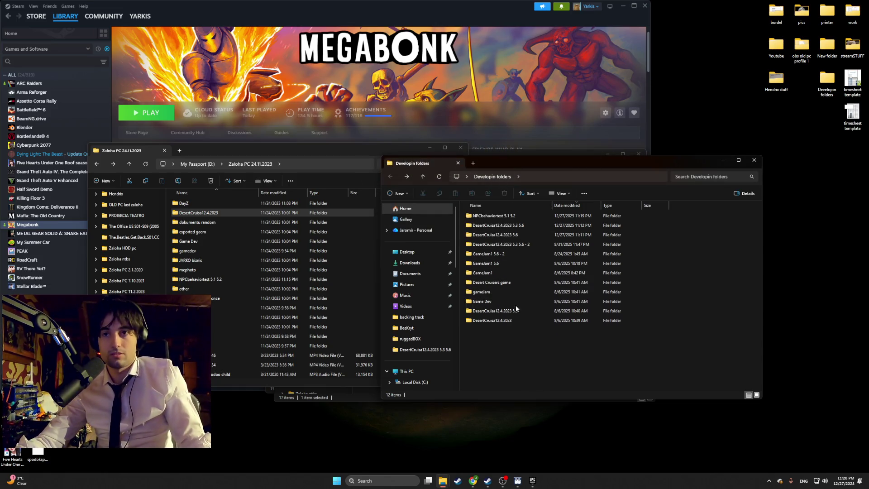
Step: Delete the two DesertCruisa12.4.2023 folders and create a new folder in Developin folders
left_click_drag(483, 327, 504, 314)
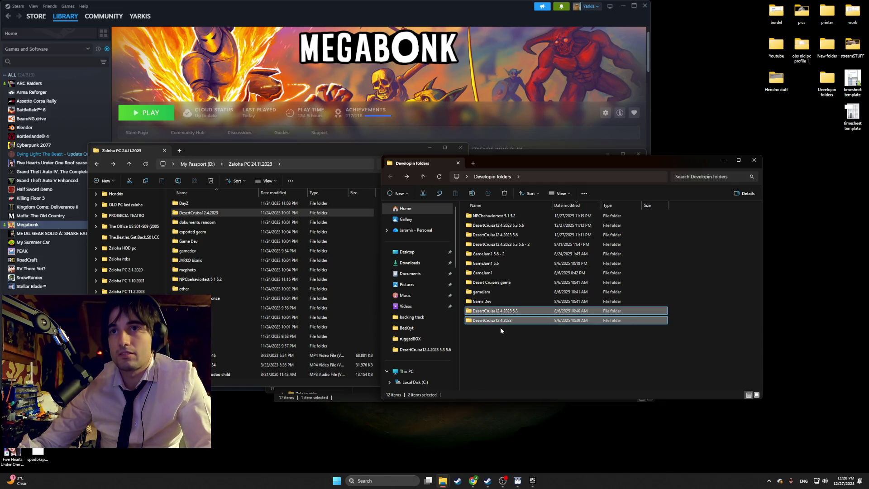
key("Delete")
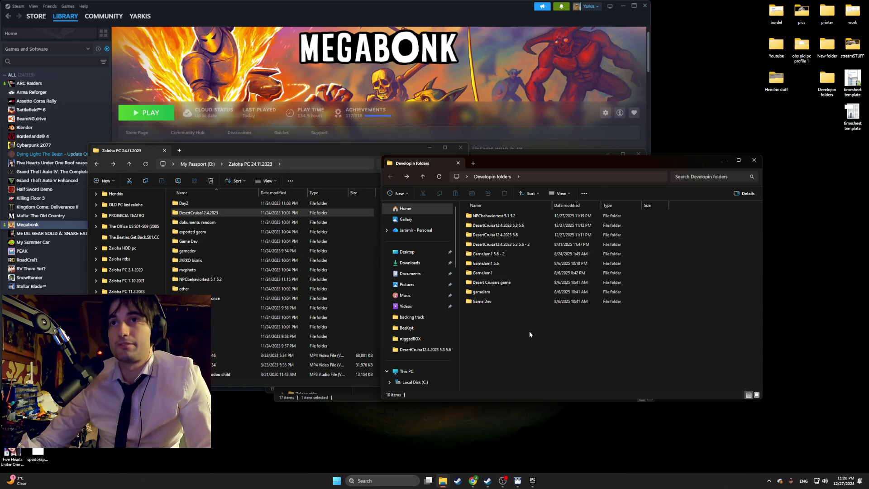
right_click(504, 333)
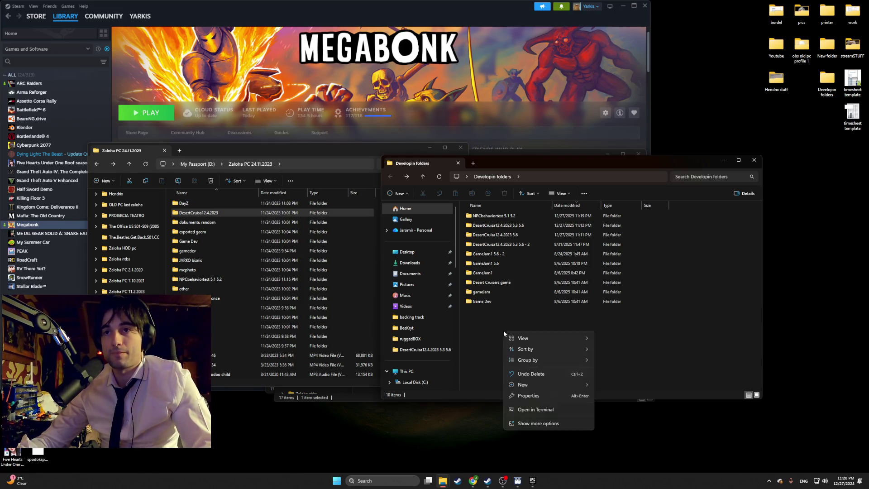
mouse_move(571, 384)
left_click(620, 263)
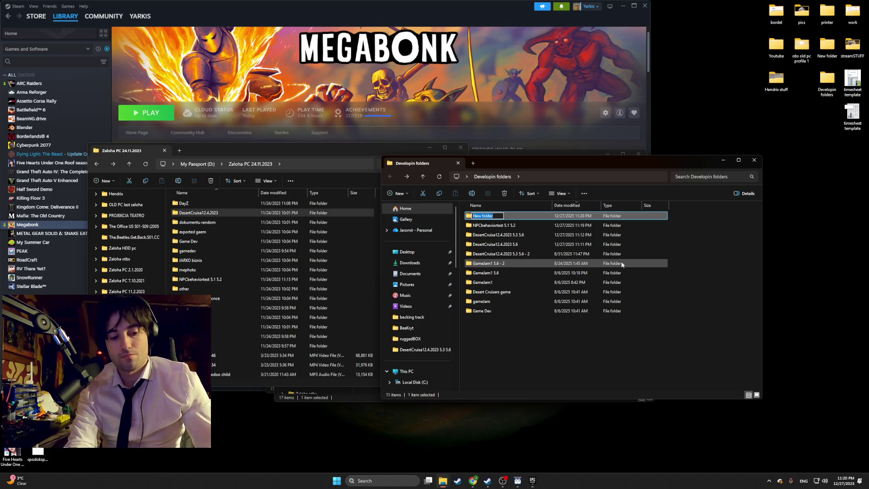
Step: Name the new folder 'mo' and copy DesertCruisa12.4.2023 from the backup into it
type("mo")
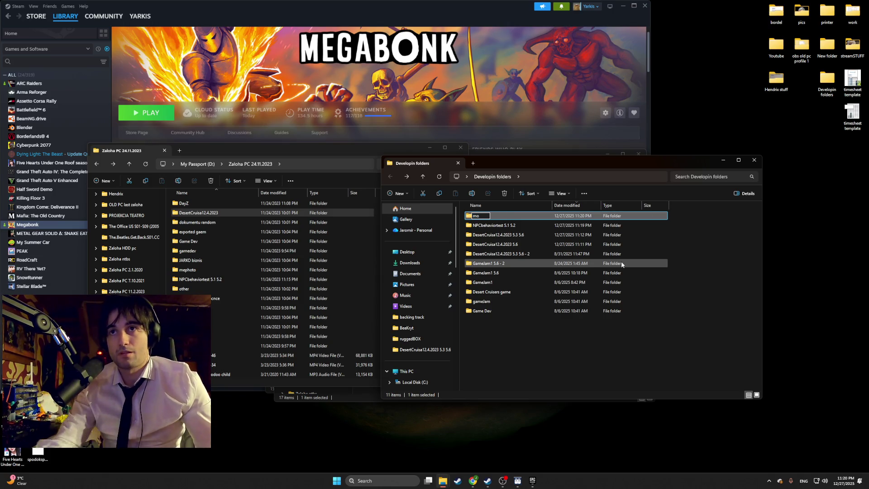
left_click(582, 331)
double_click(495, 217)
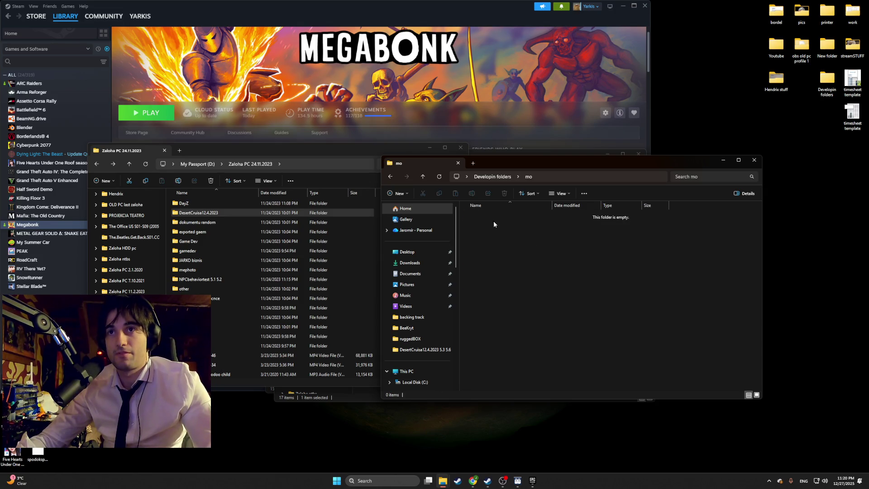
left_click_drag(307, 210, 507, 254)
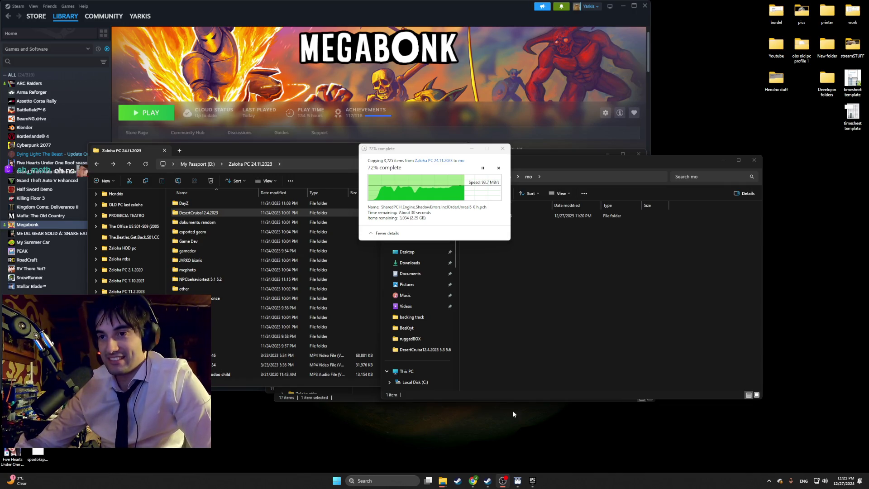
Step: Search the Start menu for Spotify ('spo') while the copy runs
mouse_move(502, 482)
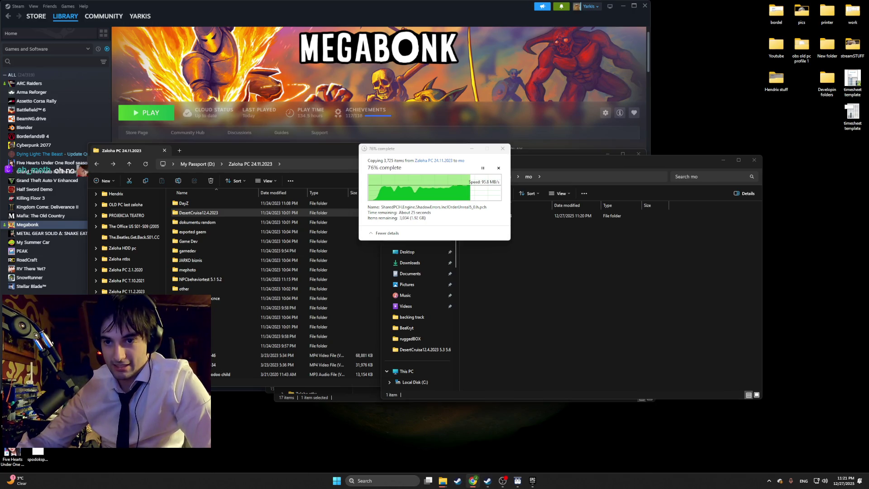
left_click(385, 477)
type("spo")
key("Escape")
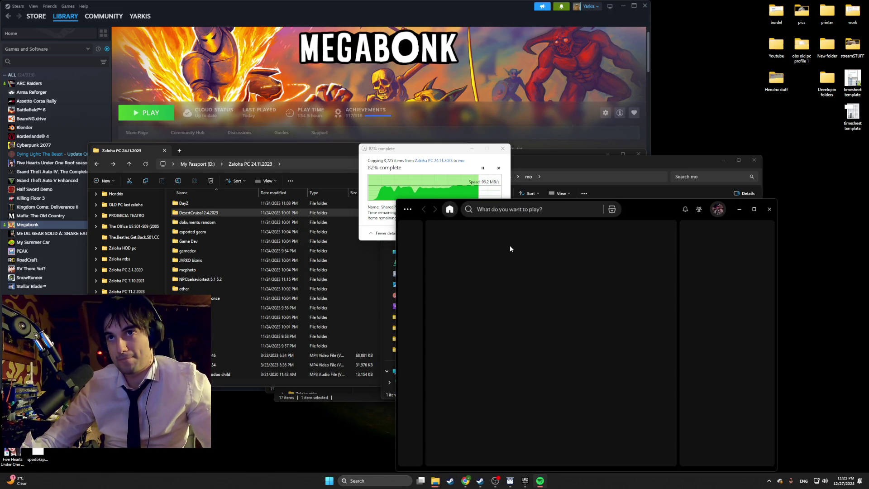
Step: Search Spotify for 'gyps', play Crystal Waters' Gypsy Woman, then minimize Spotify
left_click(513, 212)
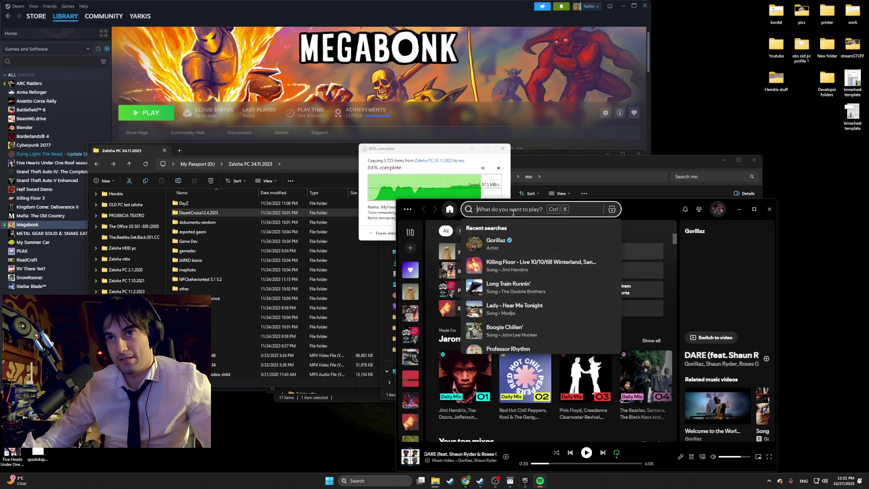
type("gyps")
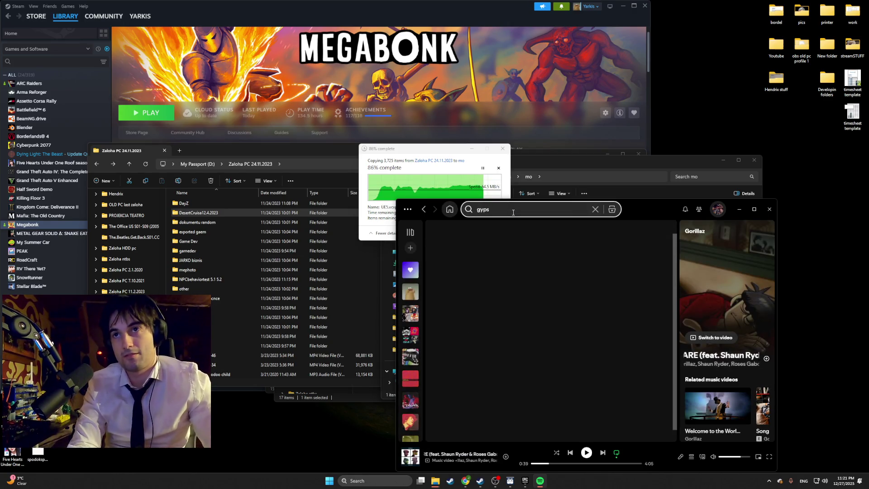
left_click(574, 325)
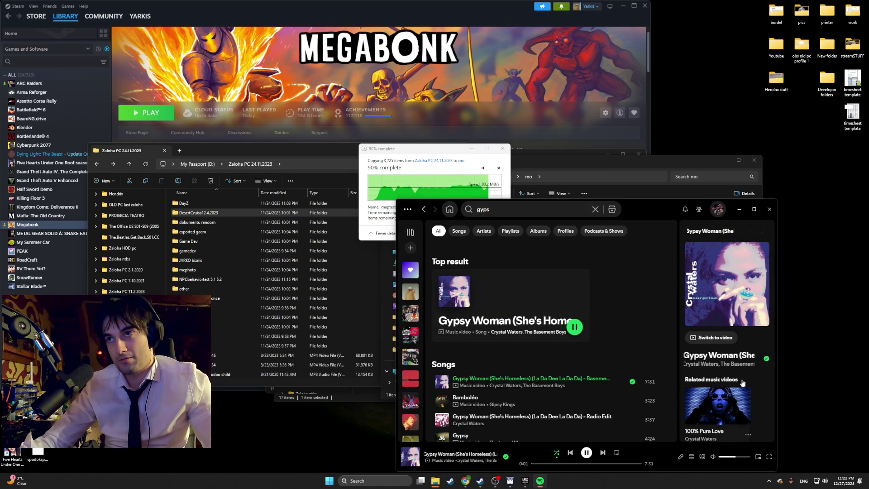
left_click(739, 210)
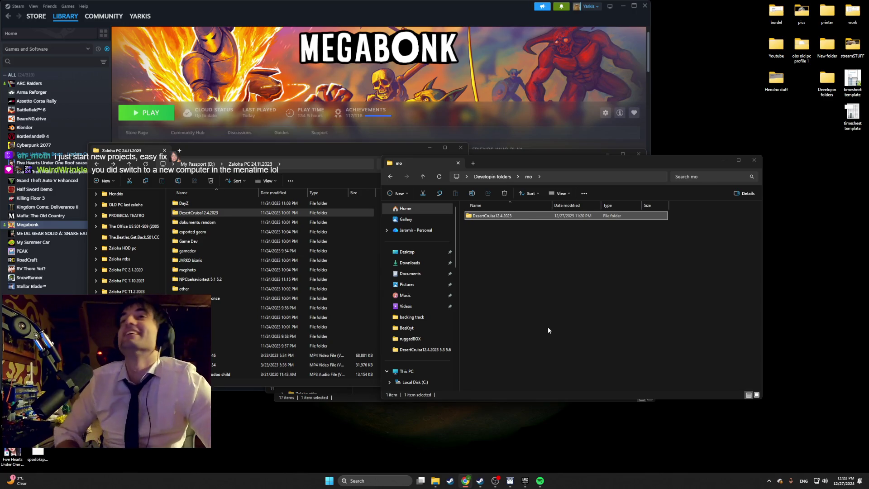
Step: Open the copied DesertCruisa12.4.2023 folder inside mo
double_click(493, 216)
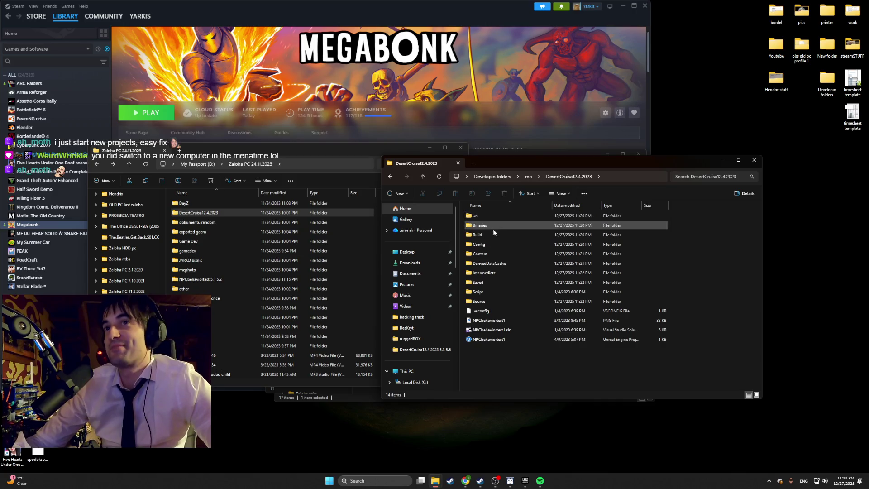
Step: Open NPCbehaviortest1.uproject with engine 5.7, accept upgrade and module rebuild, dismiss the compile error
double_click(488, 338)
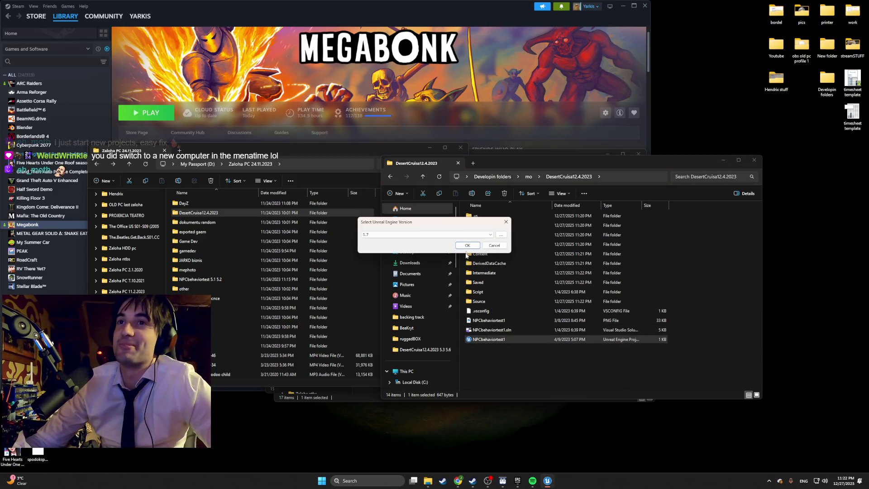
left_click(467, 247)
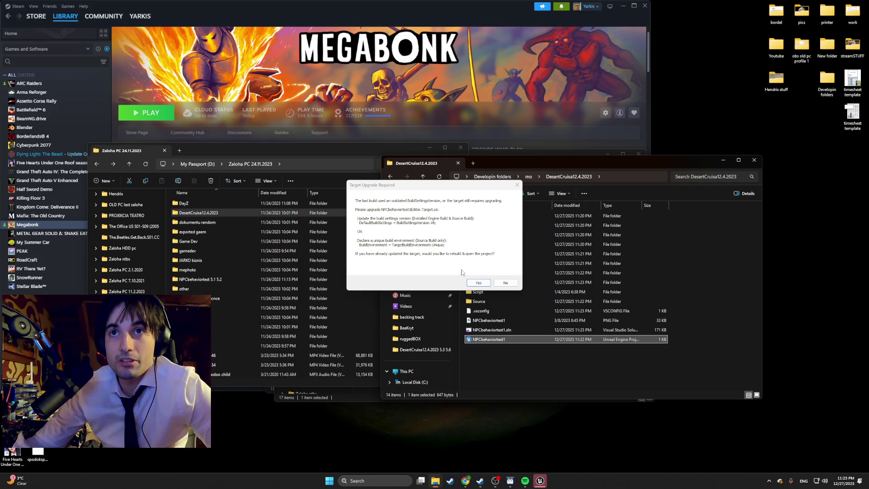
left_click(477, 282)
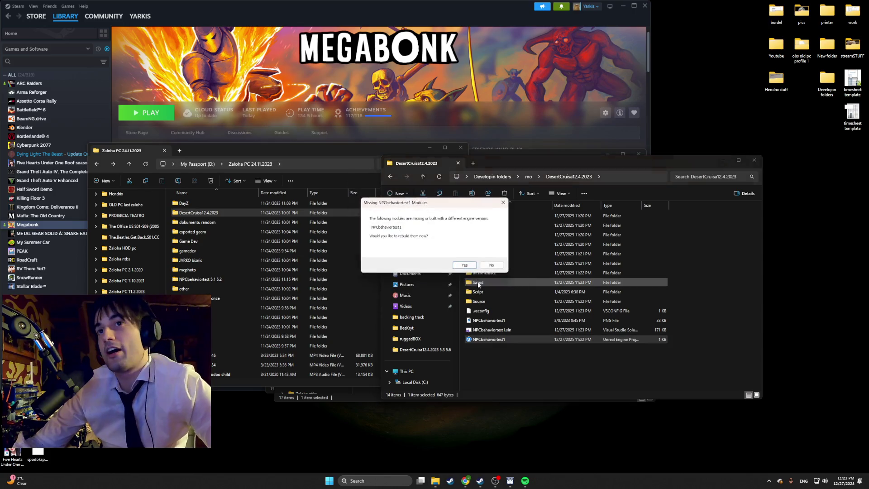
left_click(467, 266)
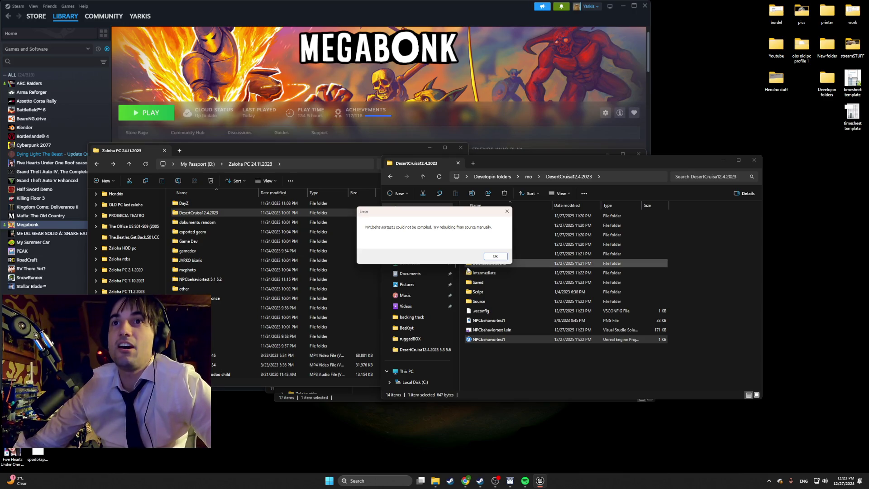
left_click(490, 258)
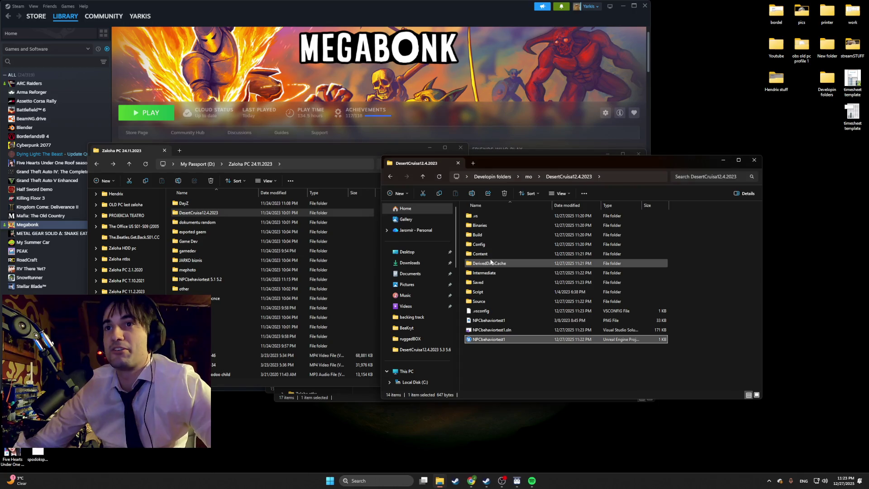
Step: Retry opening NPCbehaviortest1, rebuild the missing modules again, and dismiss the second compile failure
double_click(480, 339)
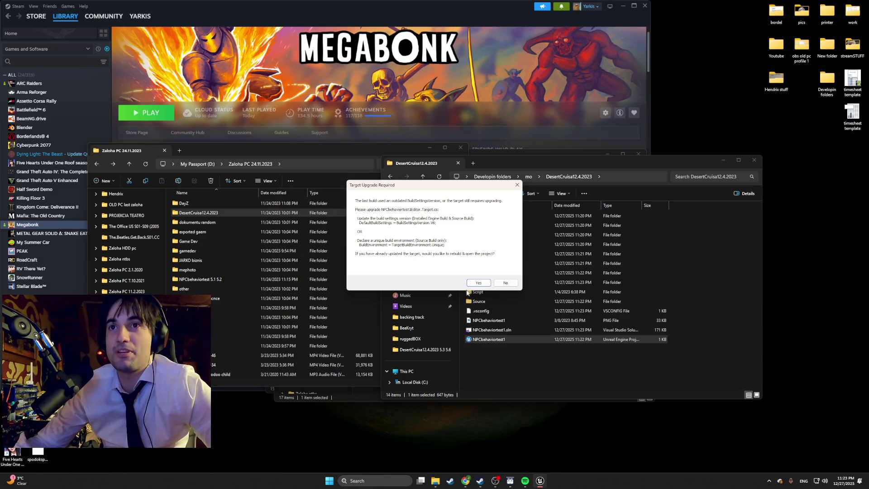
left_click(499, 285)
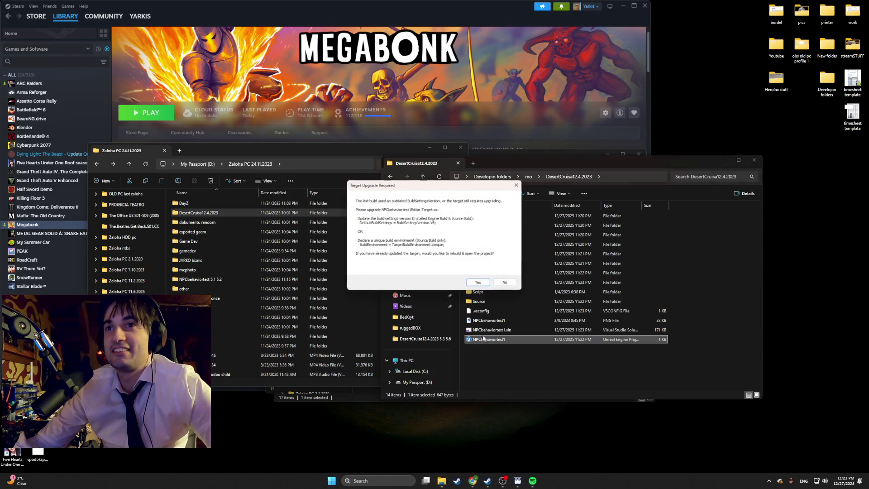
left_click(492, 266)
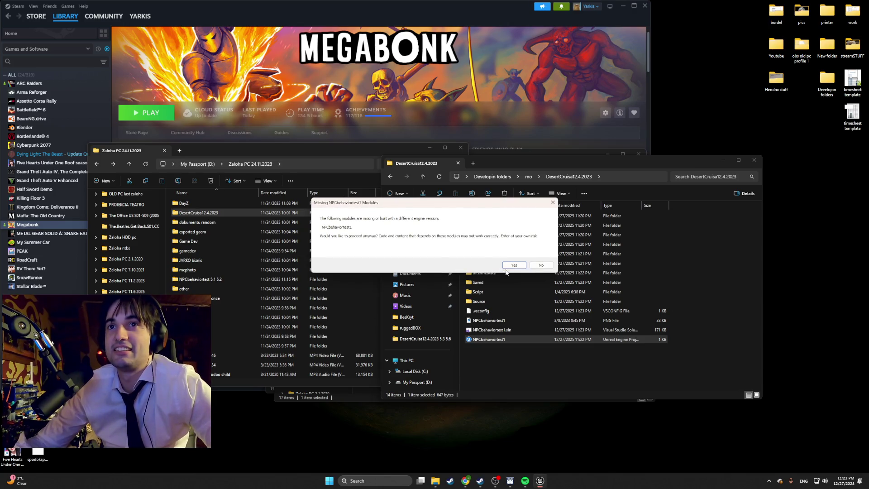
left_click(507, 265)
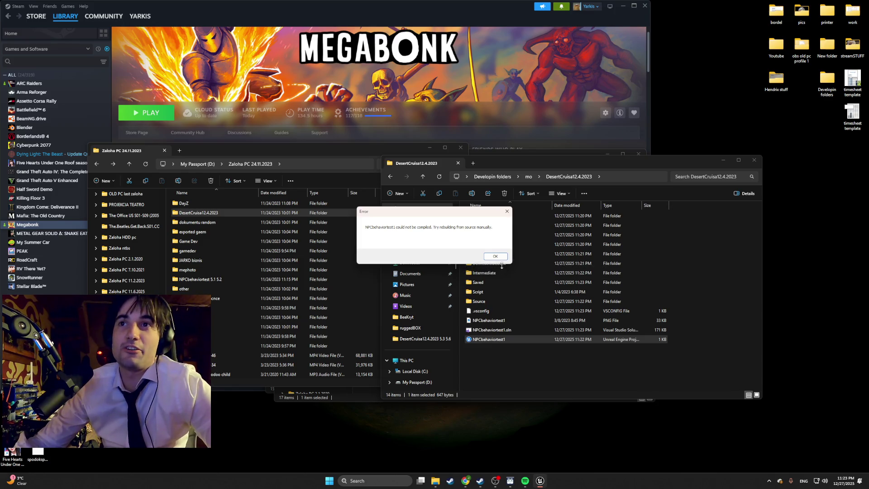
left_click(495, 256)
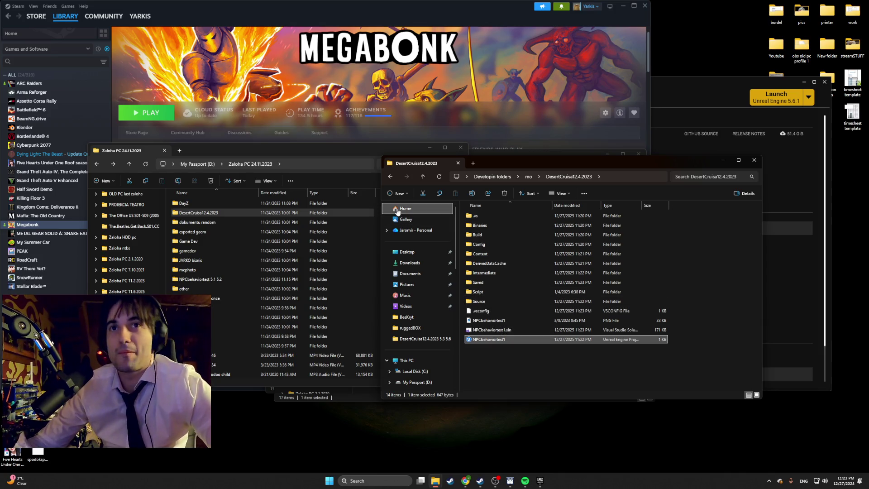
Step: Close the DesertCruisa, Documents and backup windows, bring up the Epic Games Launcher, open File Explorer
left_click(754, 160)
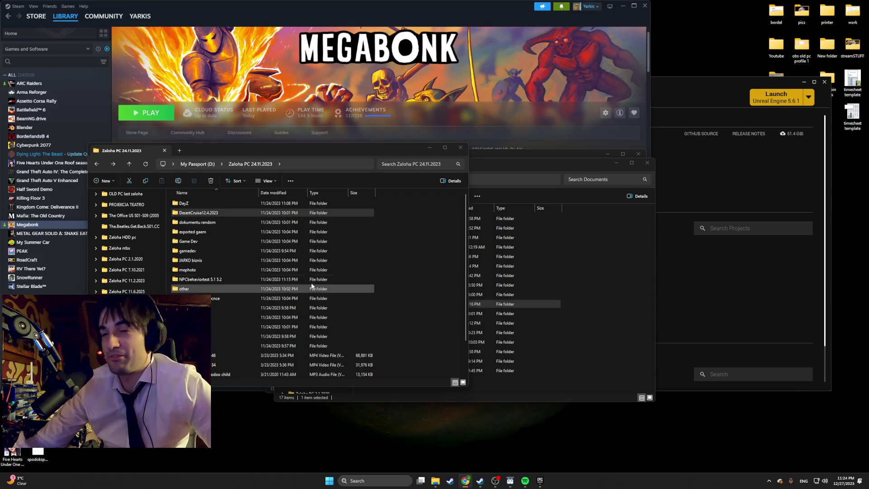
left_click(510, 382)
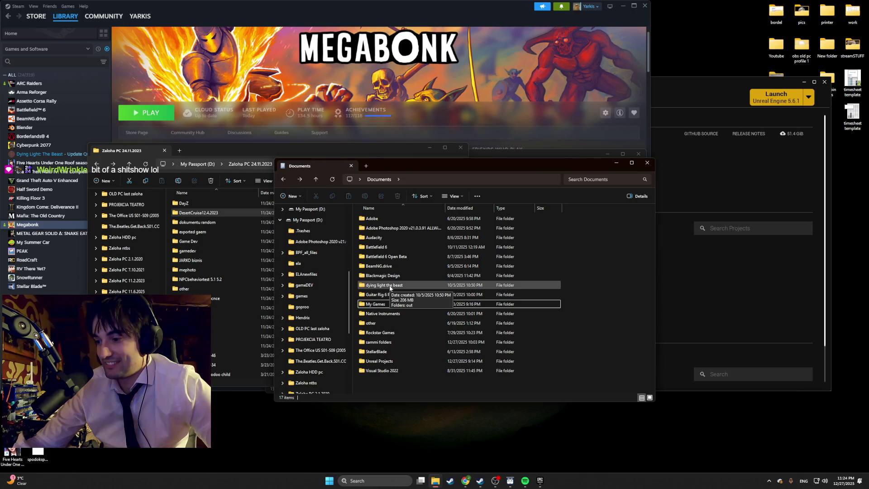
left_click(652, 166)
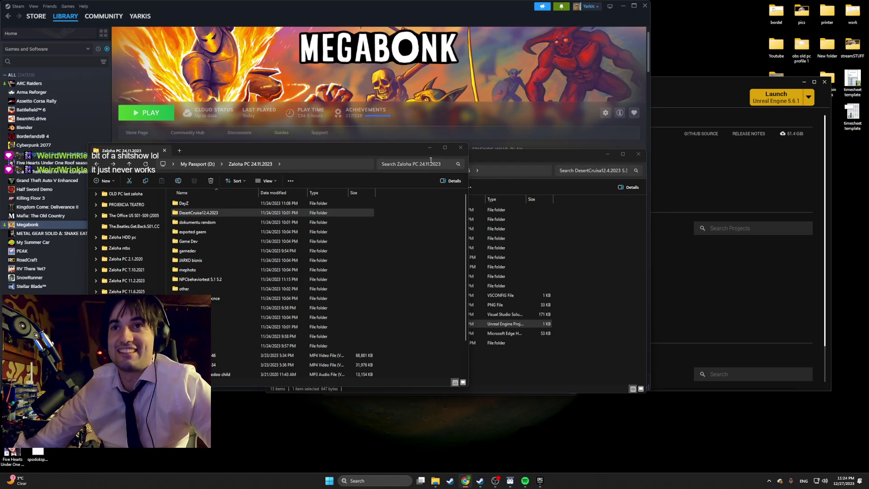
left_click(459, 148)
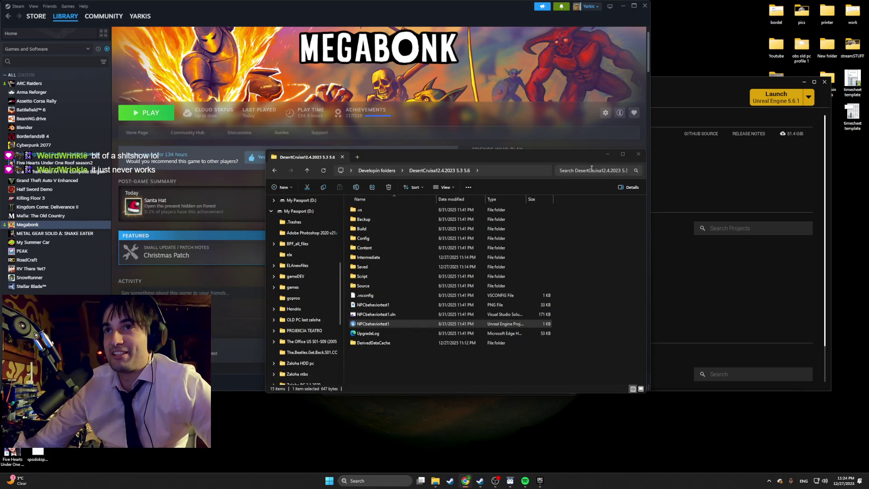
left_click(637, 154)
left_click(657, 251)
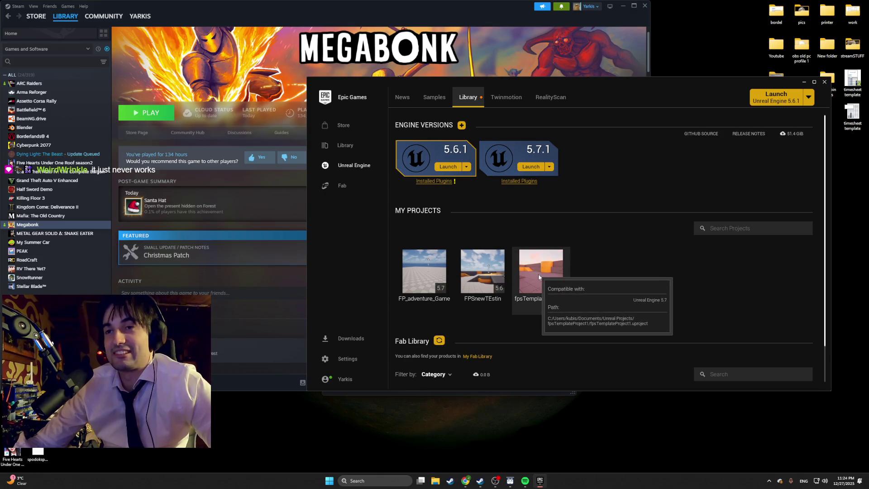
left_click(435, 480)
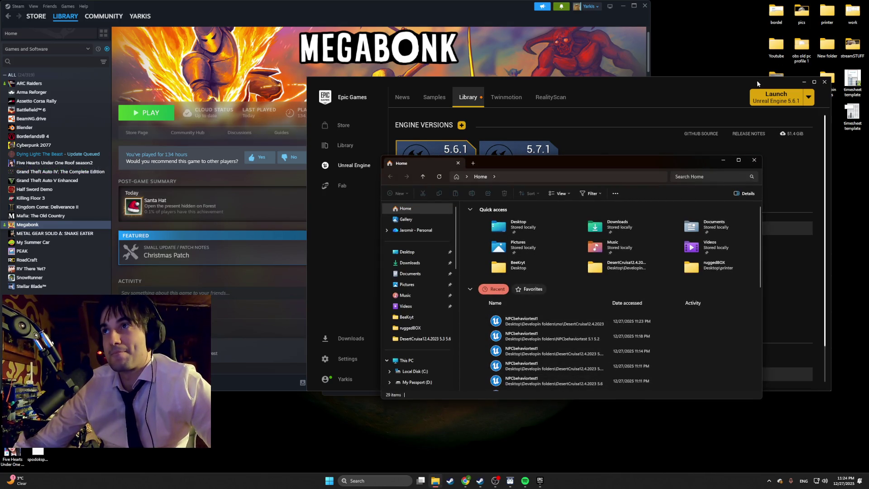
Step: Navigate to the GameJam1 project folder inside Developin folders
left_click_drag(757, 80, 701, 118)
double_click(826, 81)
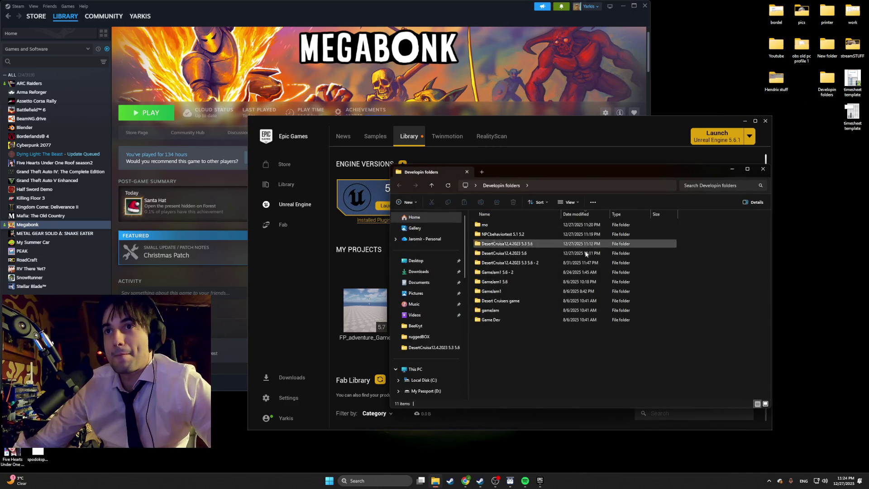
double_click(509, 310)
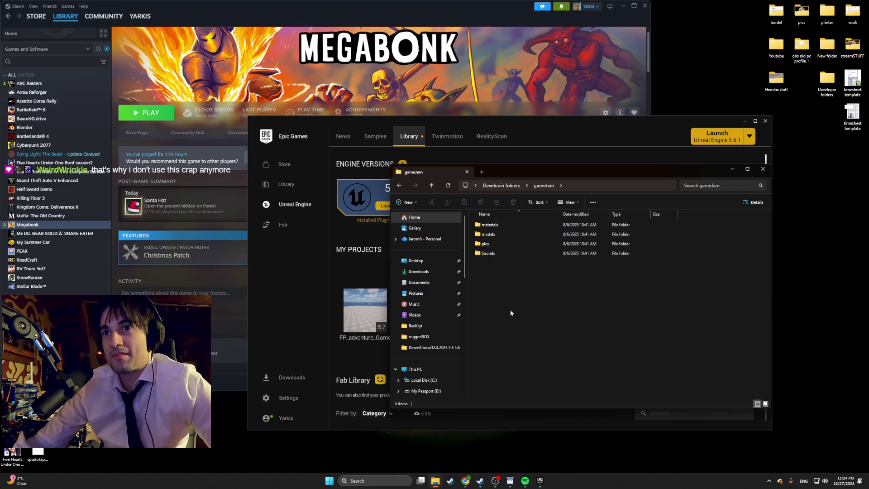
key("alt+Left")
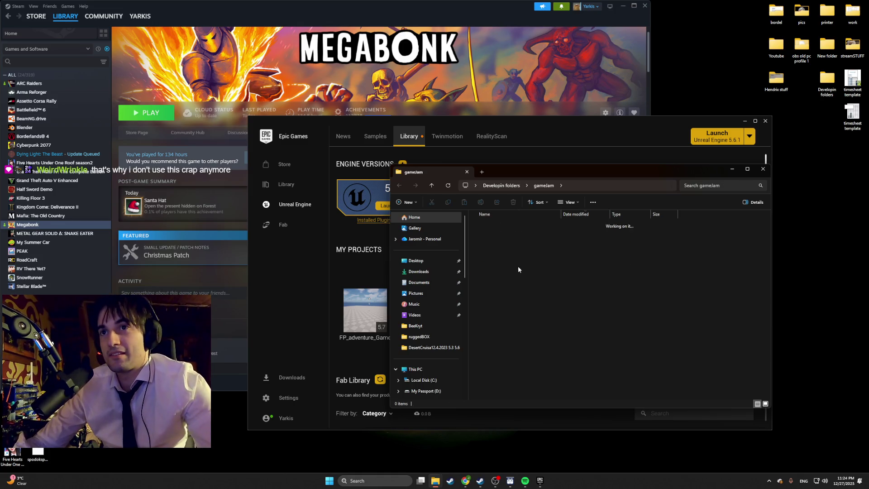
double_click(523, 291)
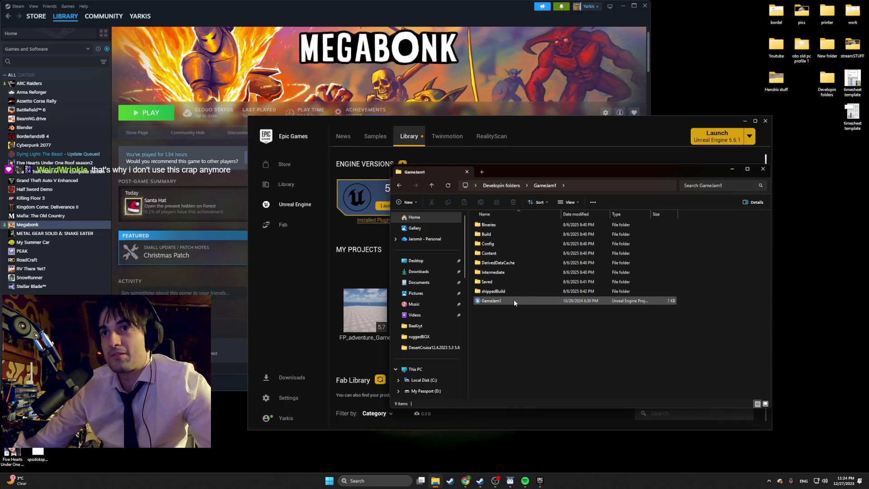
Step: Launch GameJam1.uproject in the Unreal editor using engine version 5.6
double_click(514, 300)
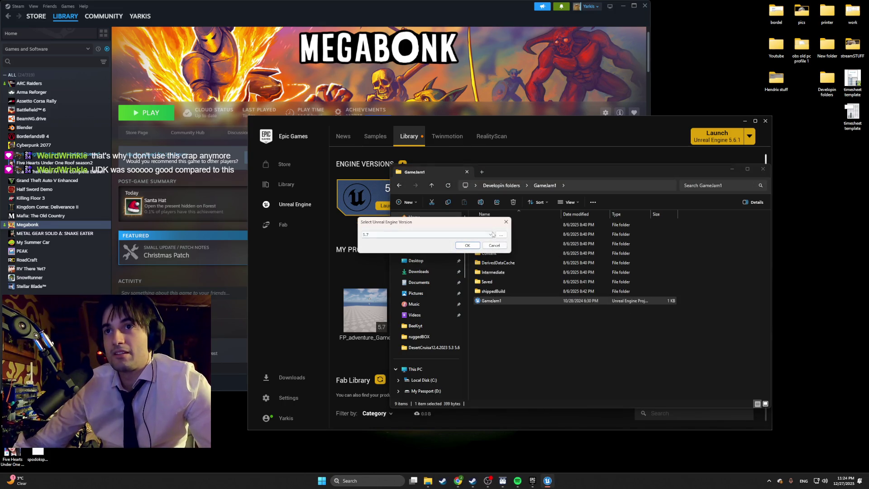
left_click(505, 222)
double_click(494, 300)
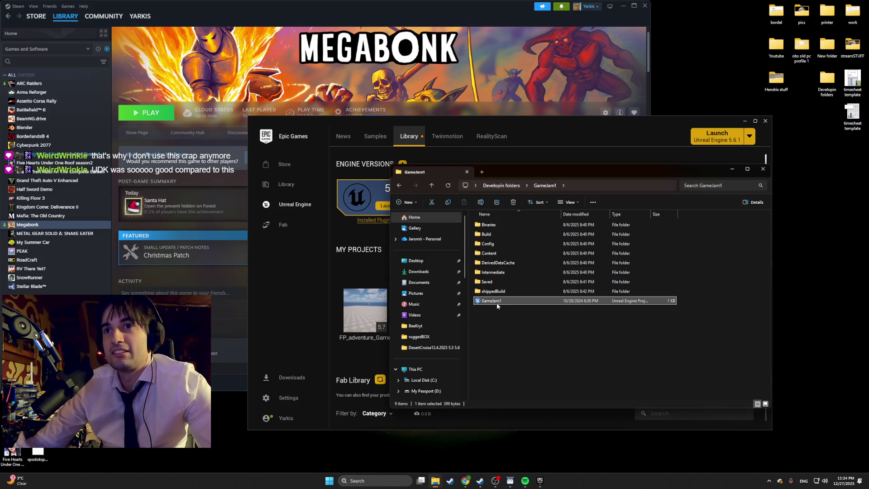
left_click(432, 234)
left_click(433, 246)
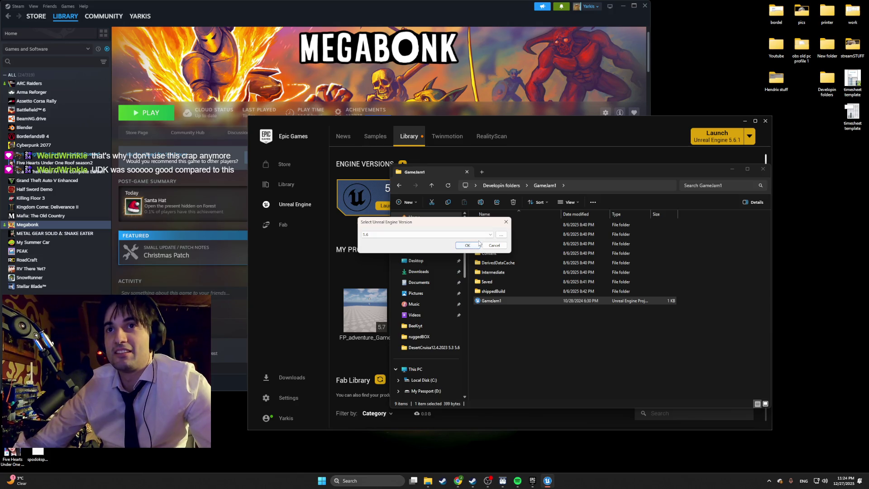
left_click(475, 246)
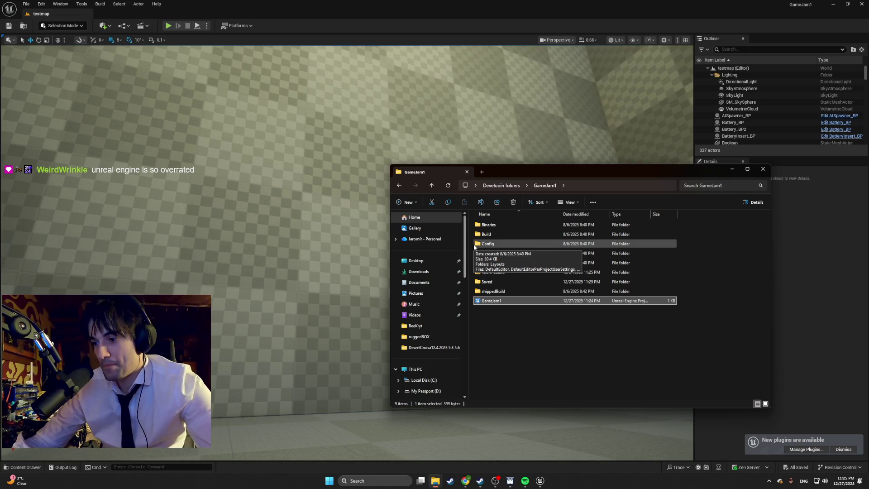
Step: Close Explorer, start play-testing testmap, and walk into the checkered room to the green pillar
left_click(763, 169)
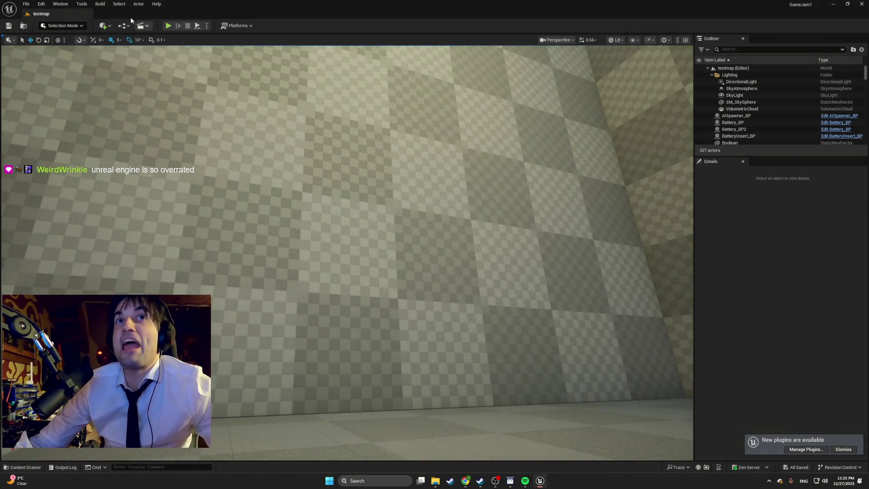
left_click(168, 25)
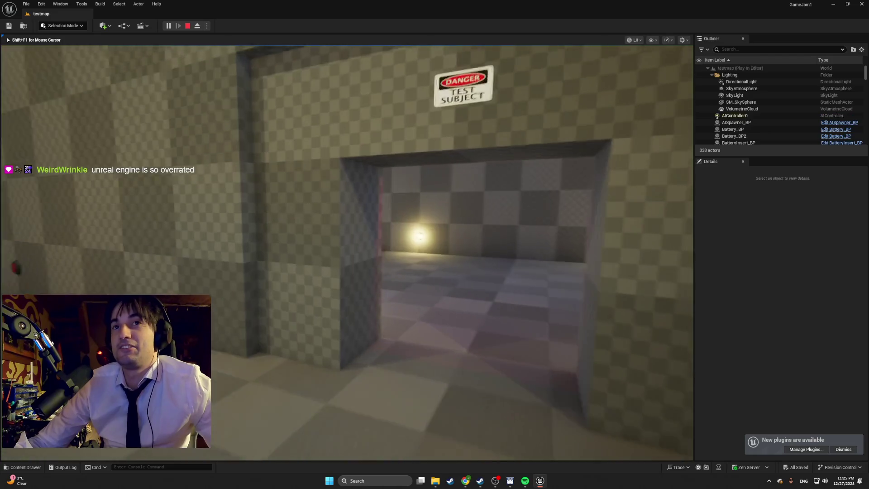
key("w")
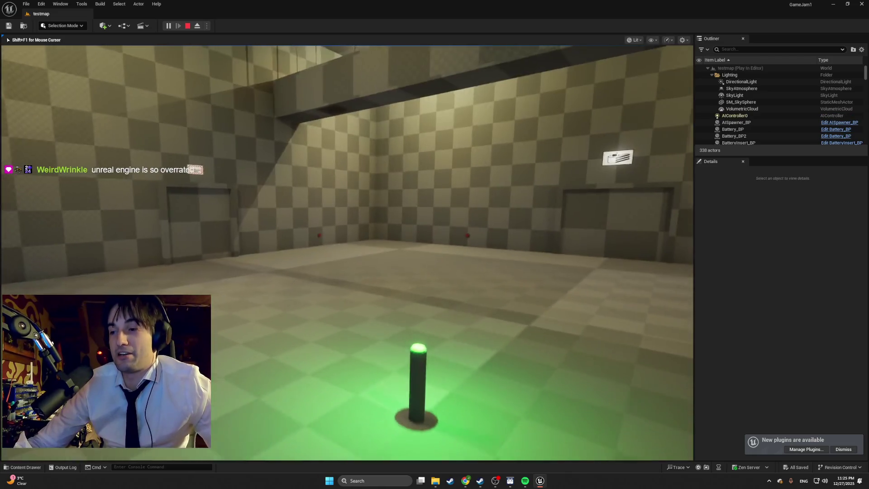
key("w")
Step: Walk through the STORAGE doorway and pick up the battery, slotting it into the wall holder
key("s")
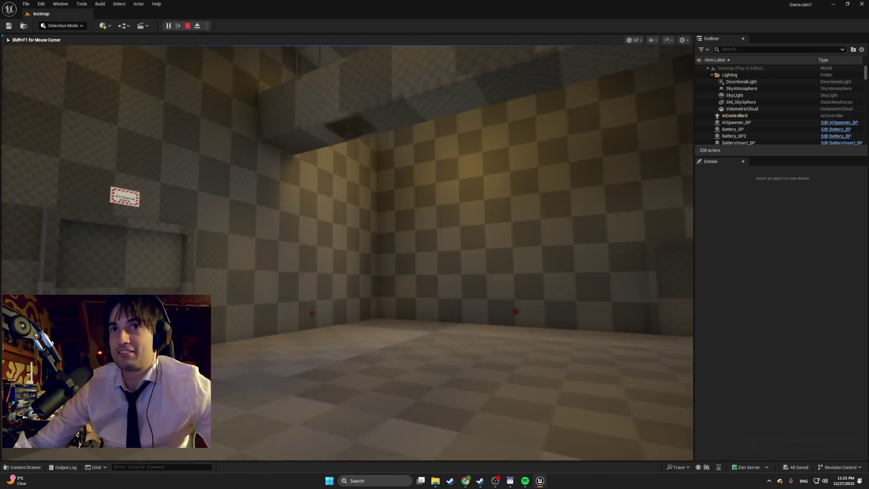
key("w")
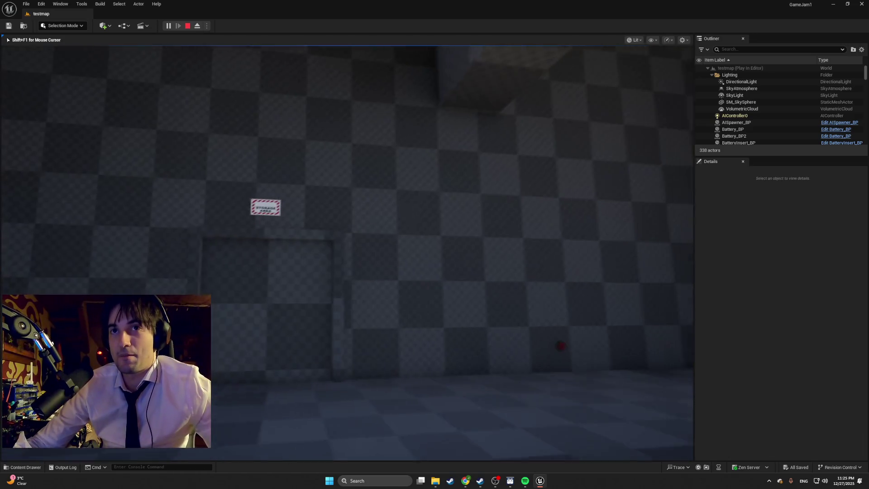
key("w")
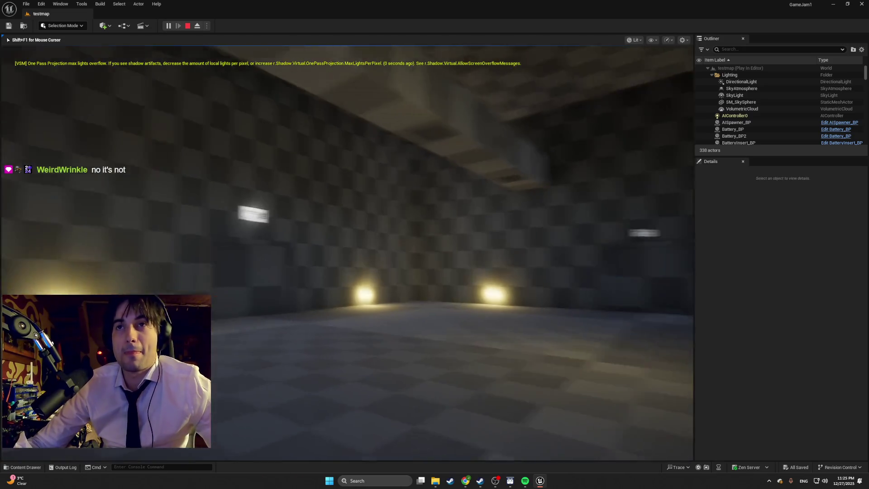
key("w")
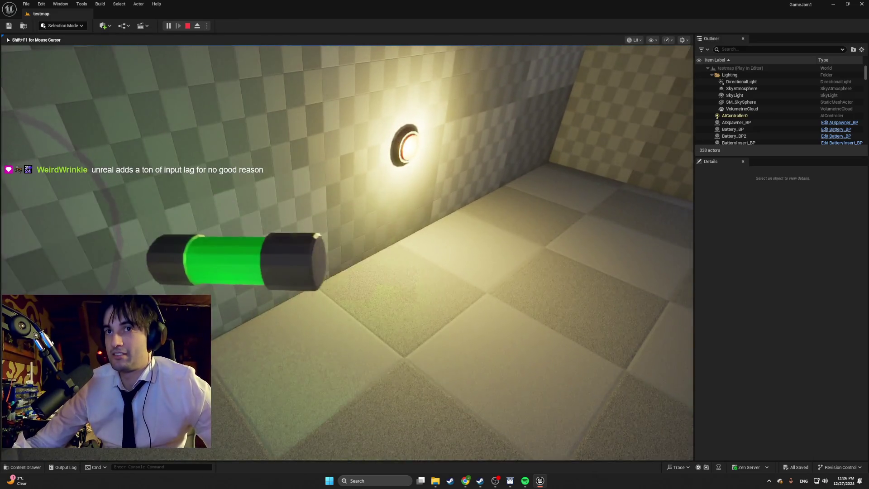
key("e")
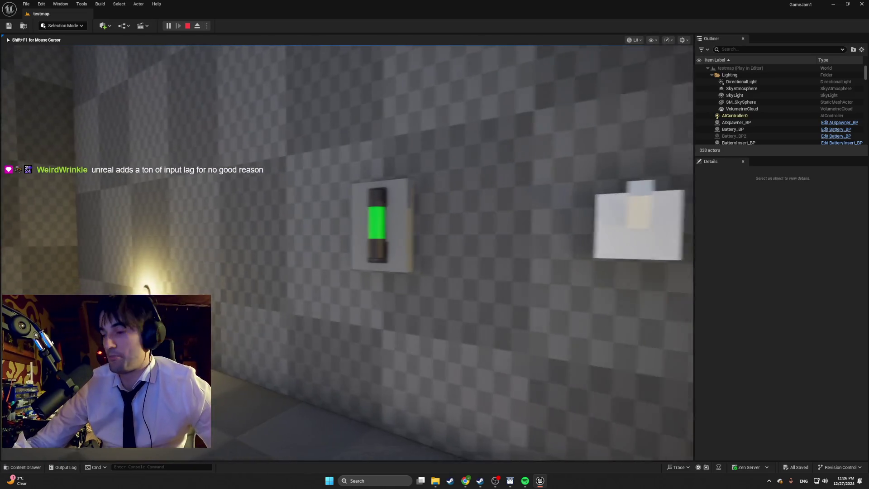
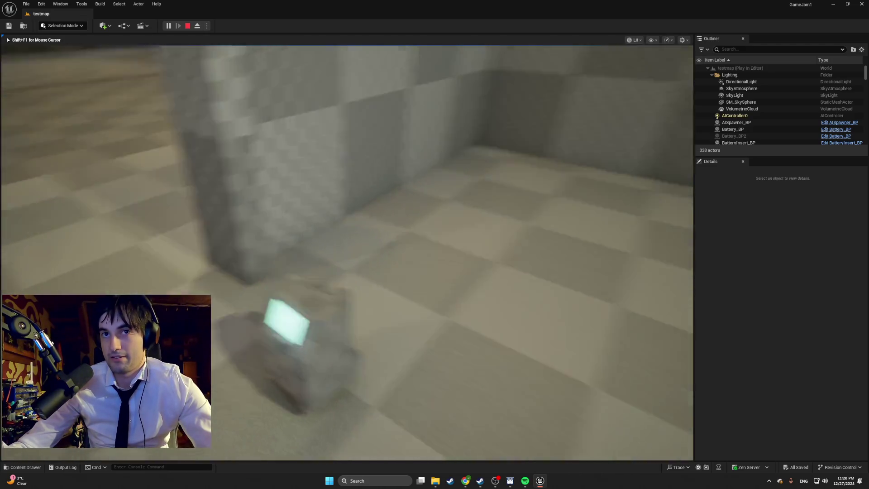
Step: Walk through the testmap rooms in a play session, then stop playing
key("w")
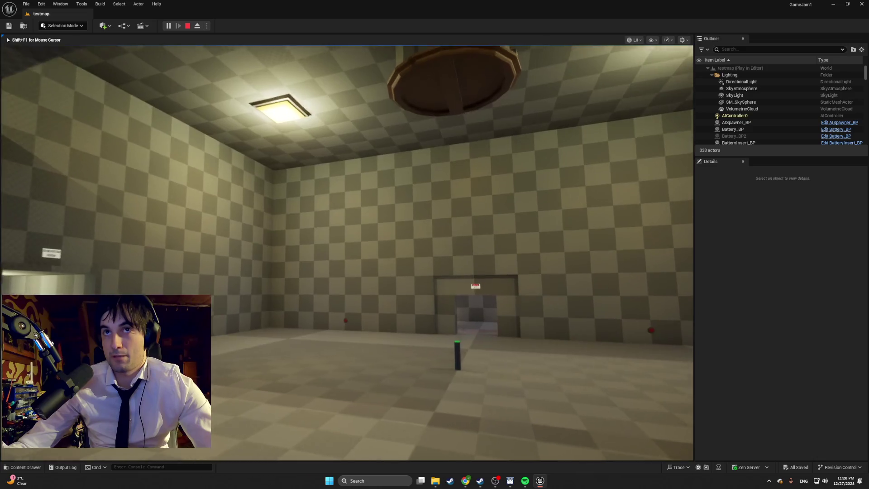
key("w")
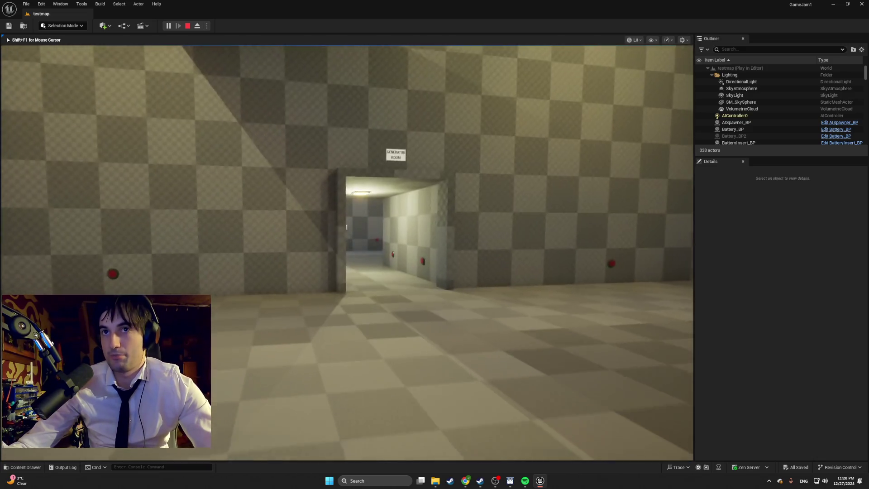
key("w")
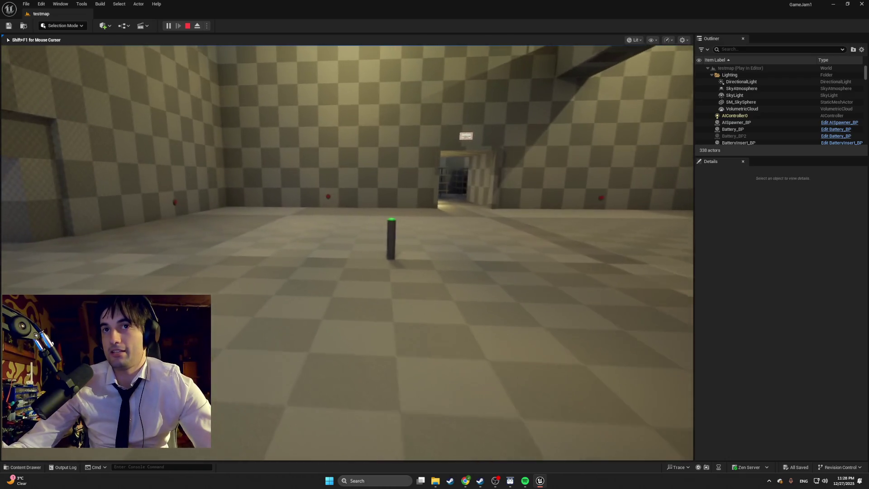
key("Escape")
Step: Fly the editor camera around the level up toward the shelf of boxes
key("w")
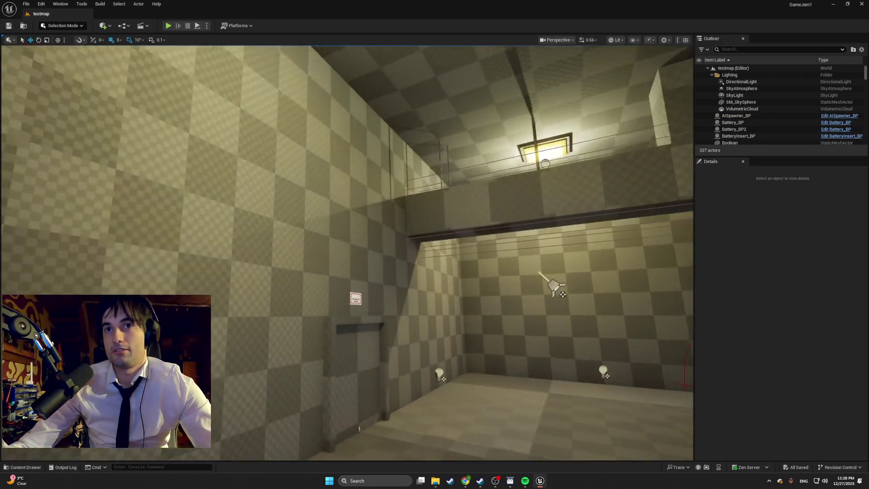
key("w")
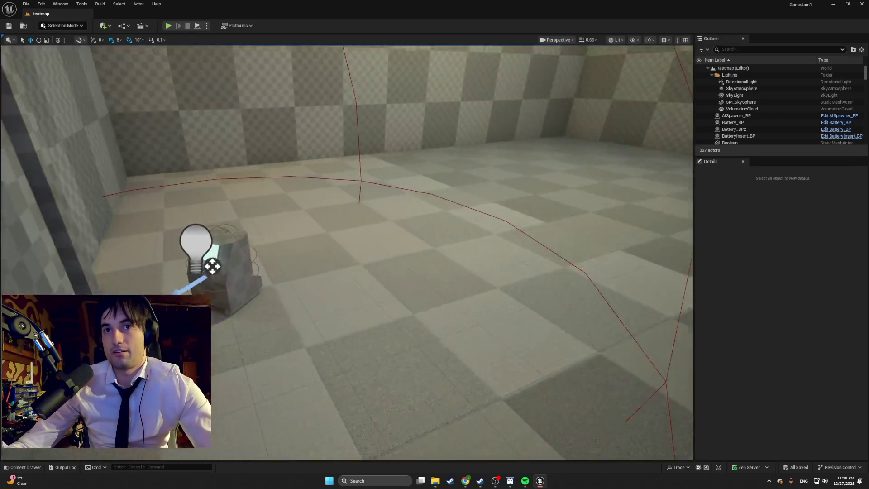
key("w")
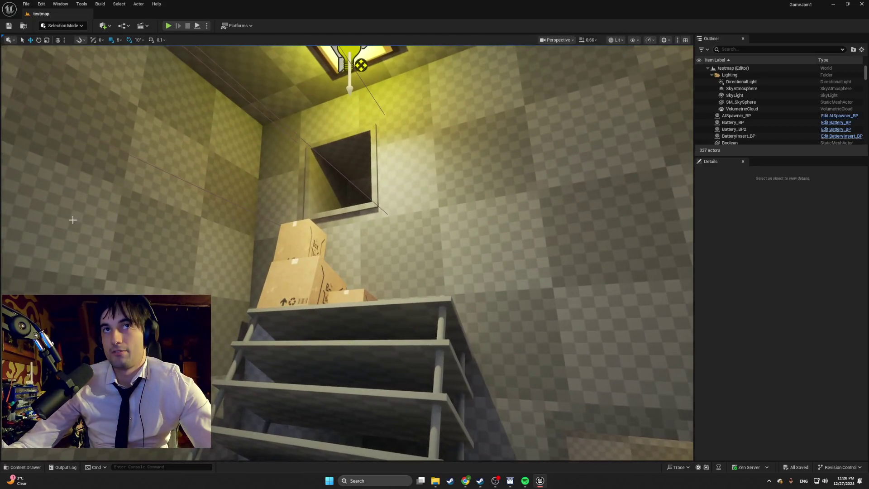
Step: Play-test the level once more, then open the Content Drawer and switch to Steam
left_click(167, 28)
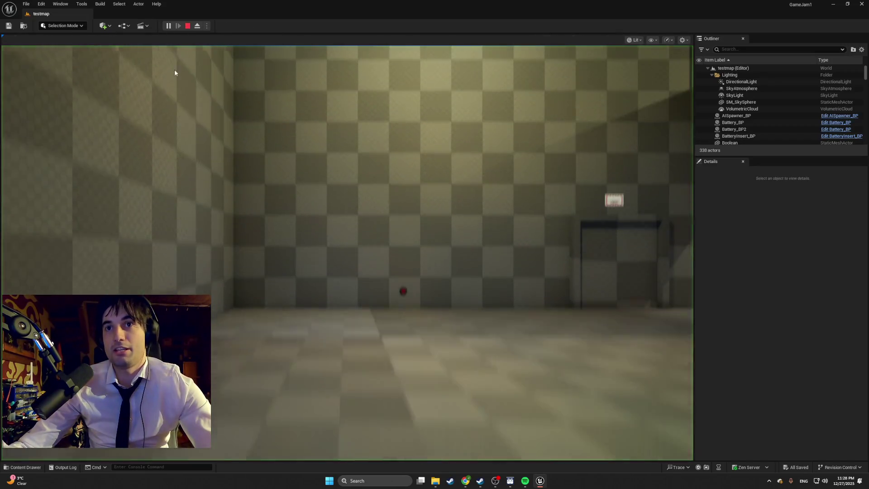
left_click(223, 80)
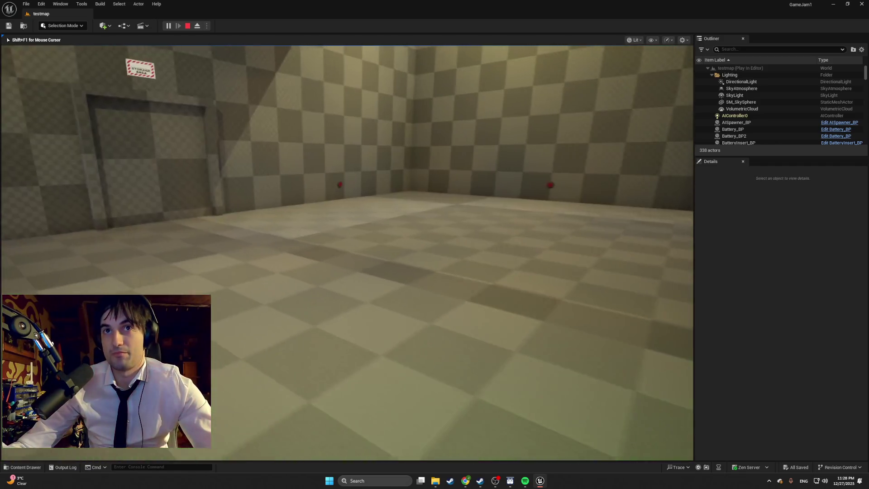
key("Escape")
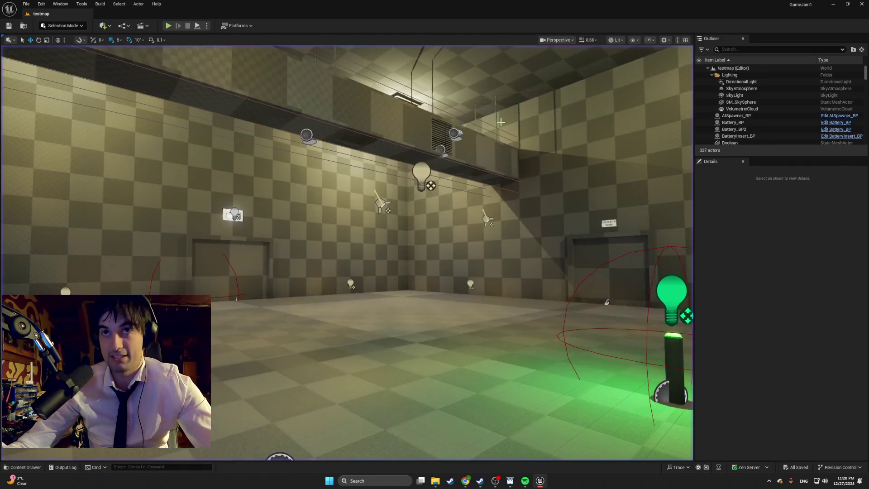
key("ctrl+space")
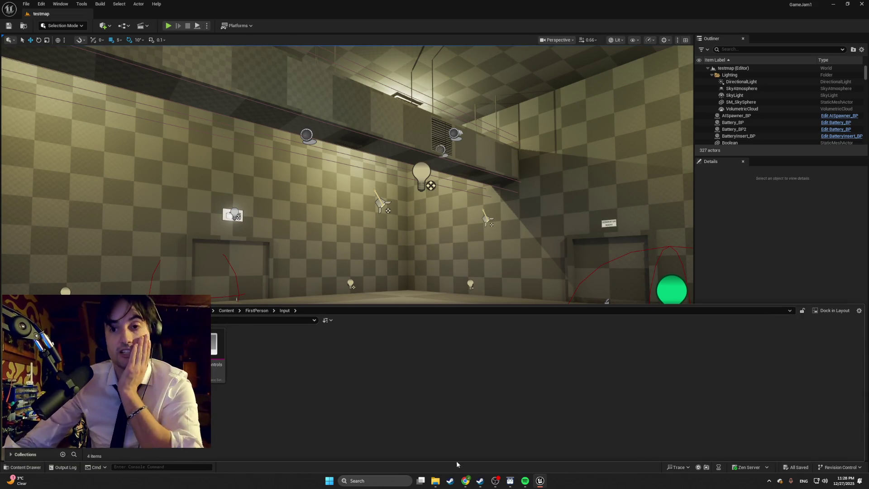
left_click(450, 481)
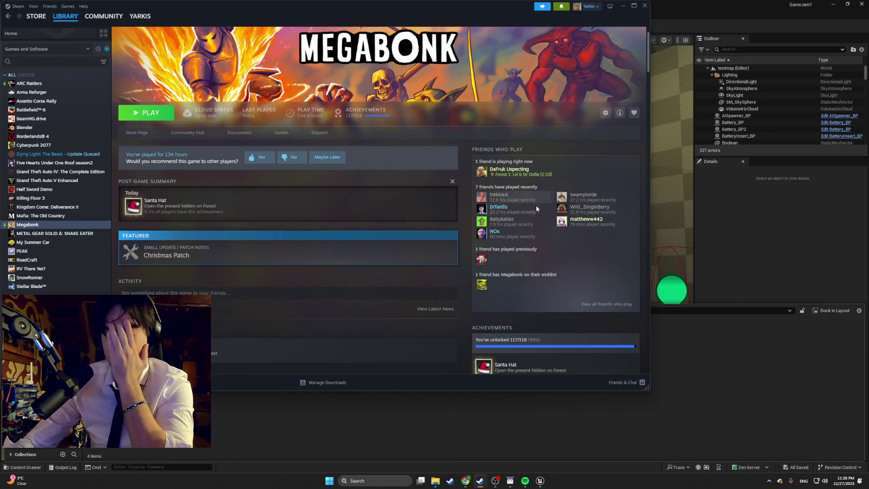
left_click(644, 6)
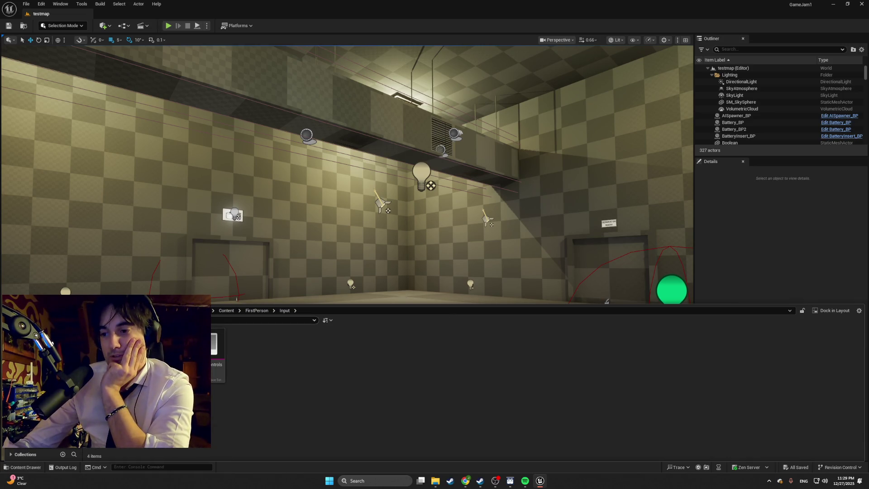
Step: Skip Spotify ahead to 'DX7 - Indastudio 10' and minimize it
left_click(30, 467)
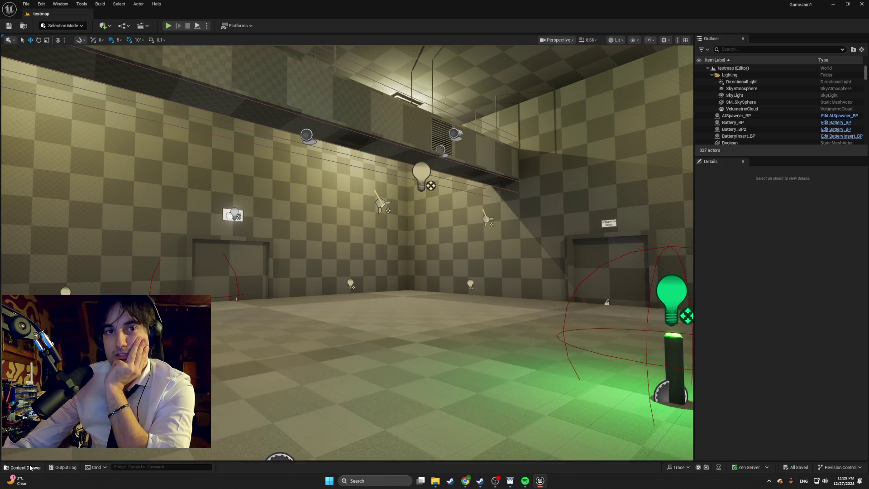
left_click(31, 467)
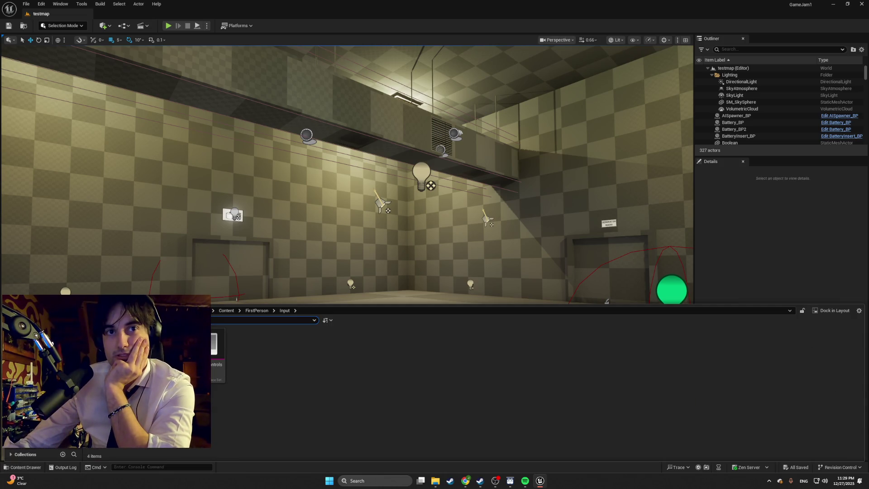
mouse_move(480, 476)
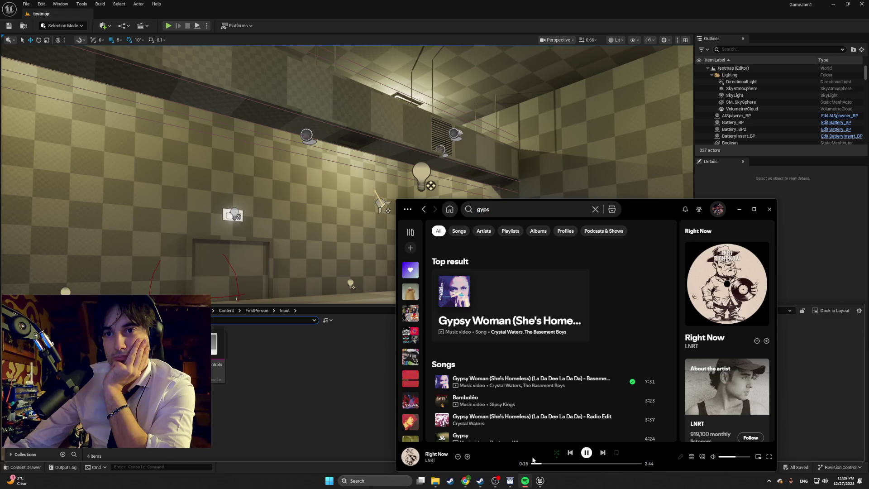
scroll(445, 392, "down", 1)
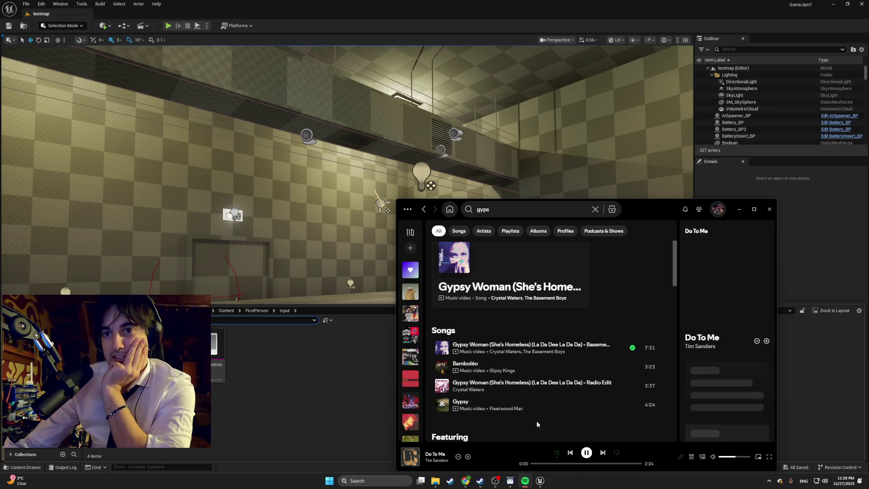
key("ctrl+Right")
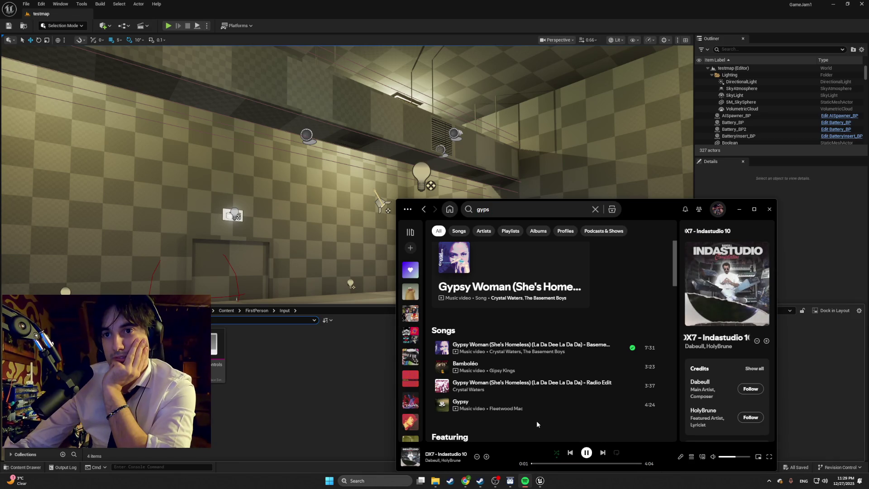
left_click(739, 209)
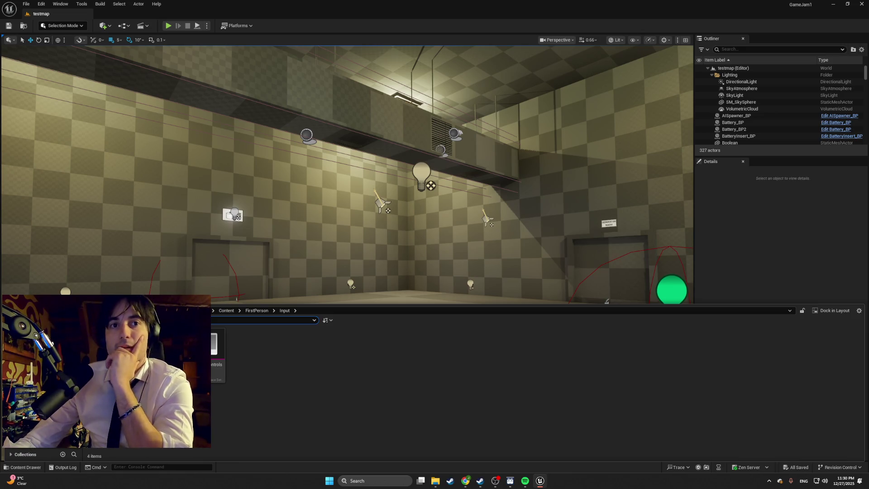
Step: Select Battery_BP on the stairs and open its Blueprint from FirstPerson/Blueprints
left_click_drag(178, 244, 185, 256)
left_click(441, 310)
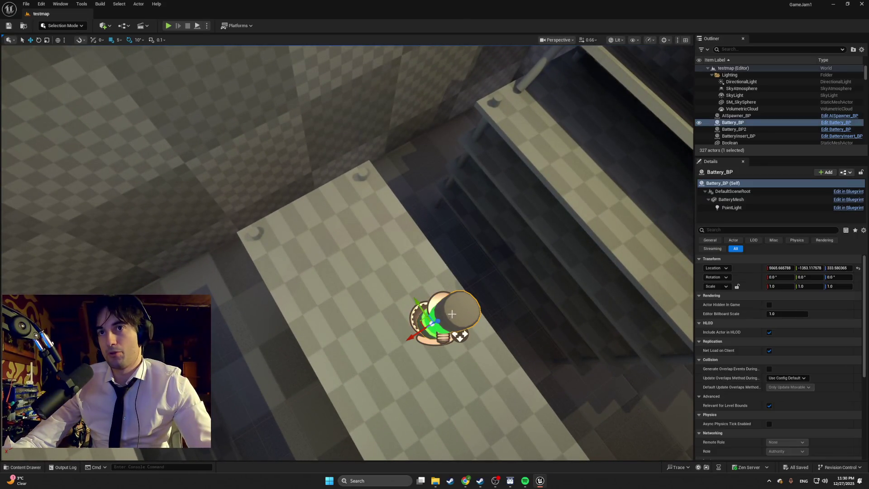
key("ctrl+space")
left_click(45, 344)
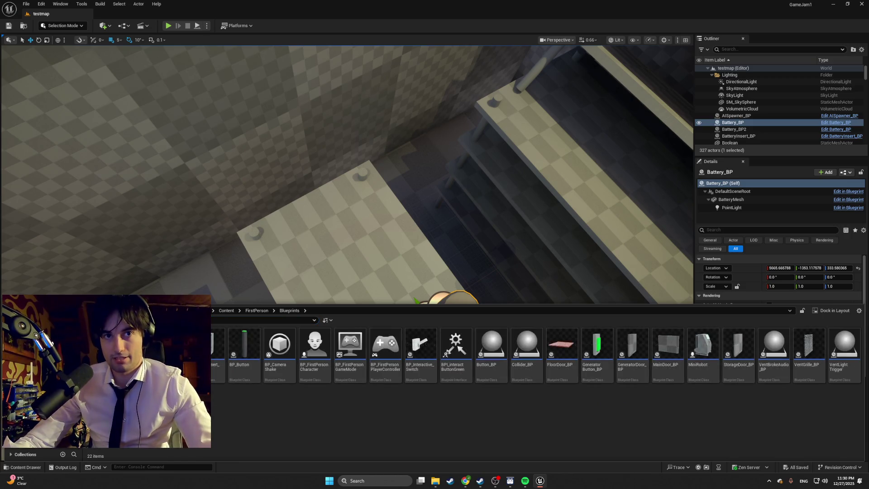
key("ctrl+e")
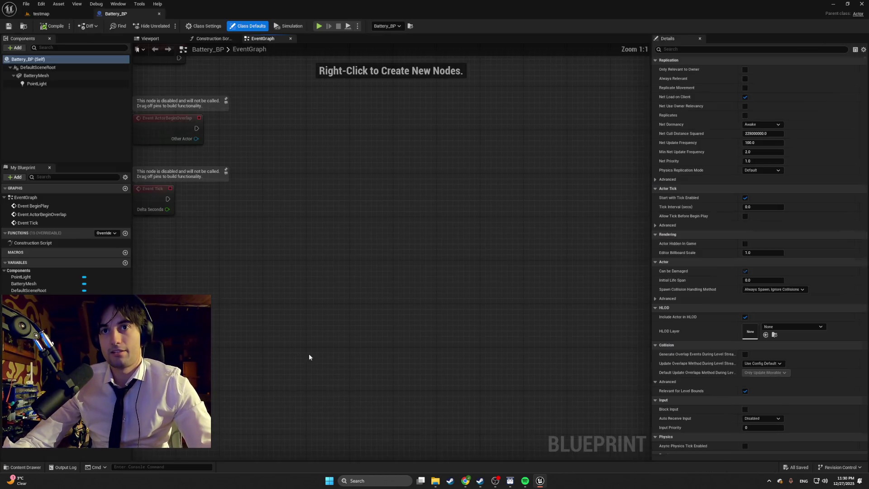
Step: Open the BP_FirstPersonCharacter Blueprint from the Content Drawer
key("ctrl+space")
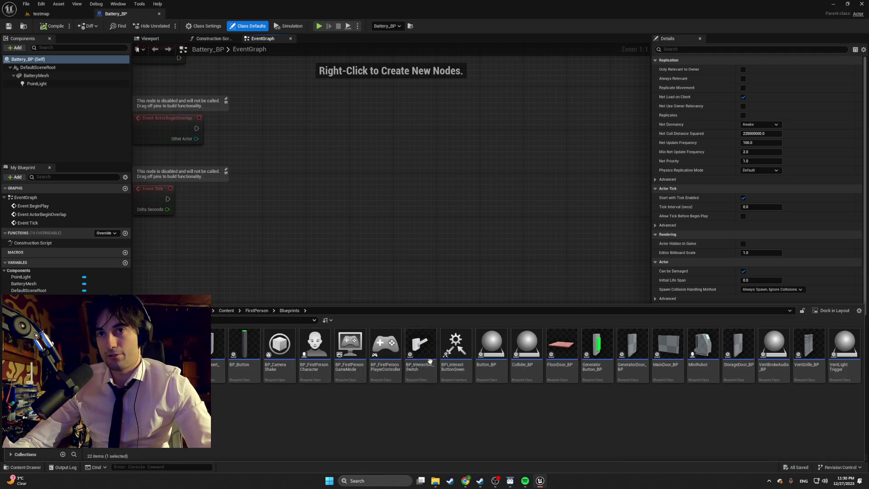
mouse_move(384, 346)
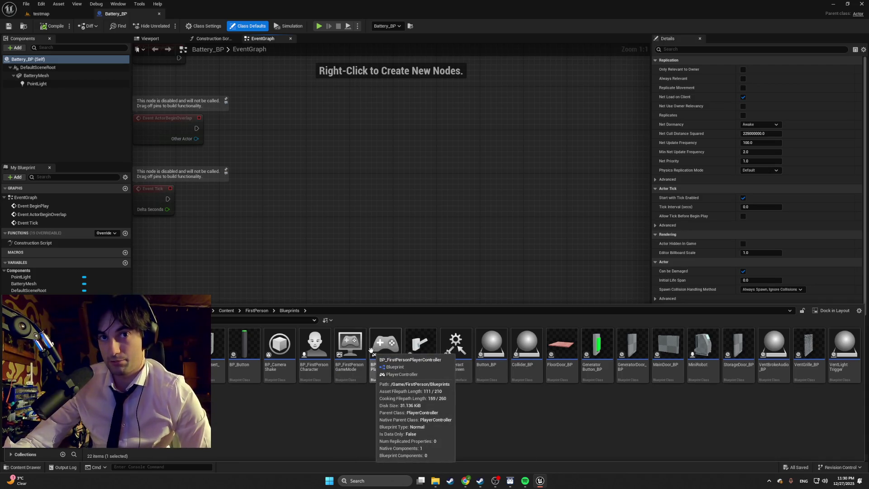
mouse_move(367, 358)
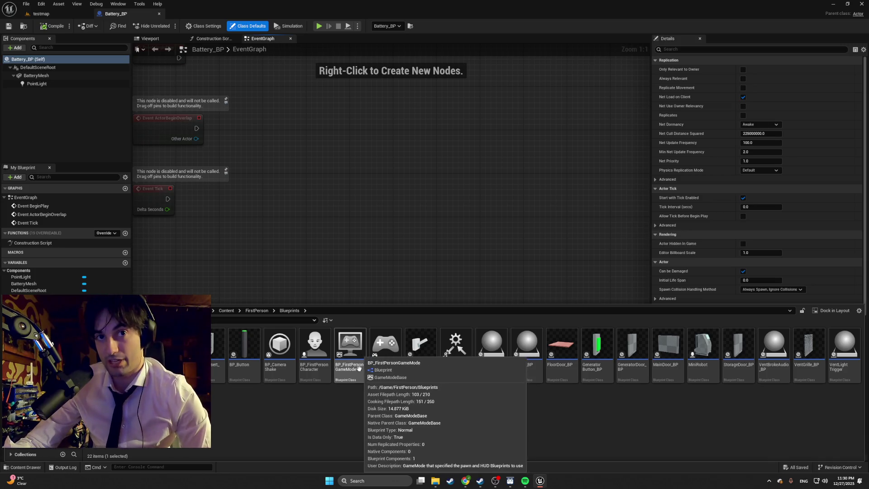
mouse_move(326, 346)
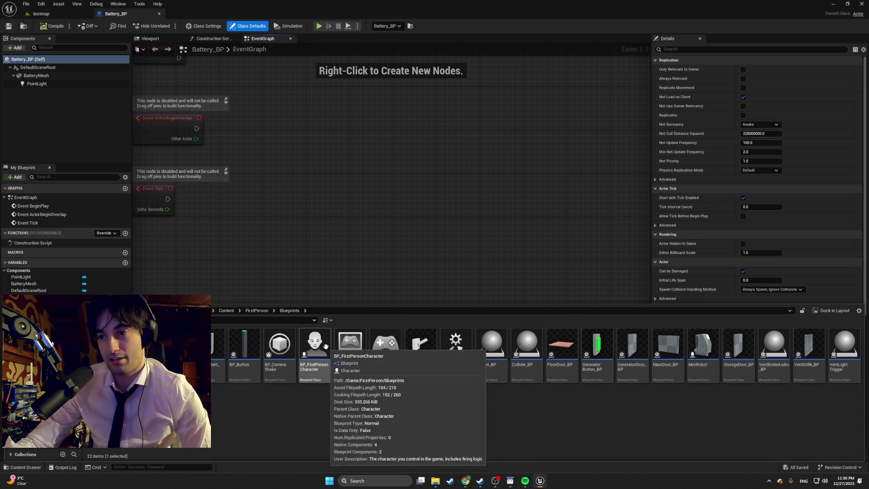
double_click(326, 346)
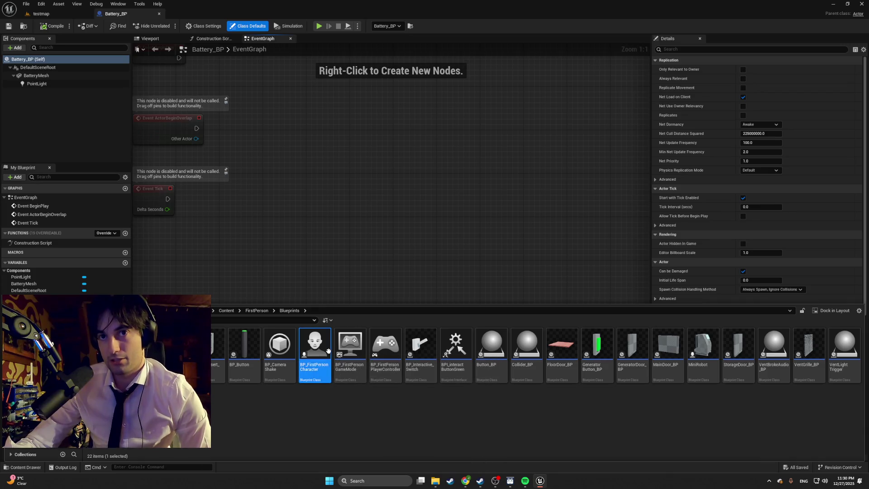
Step: Pan the character EventGraph to the Grab Interact node and open its BPI_Player_Interactions interface
scroll(389, 281, "down", 9)
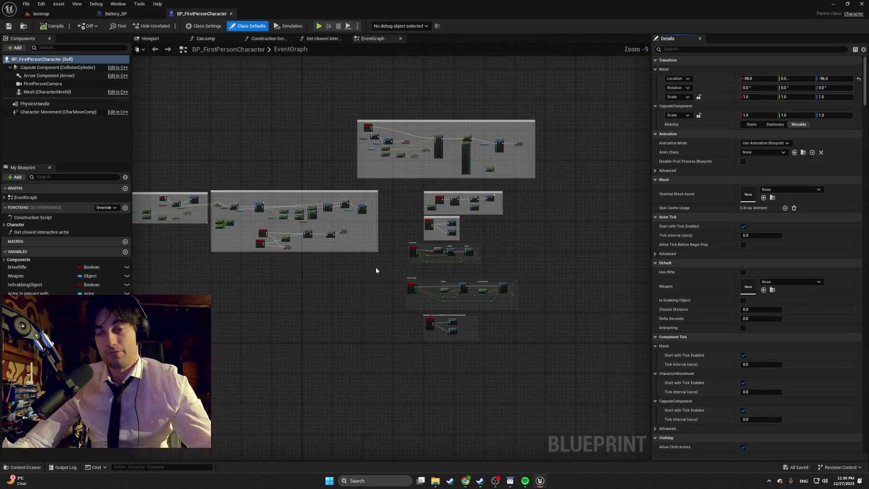
scroll(435, 324, "up", 7)
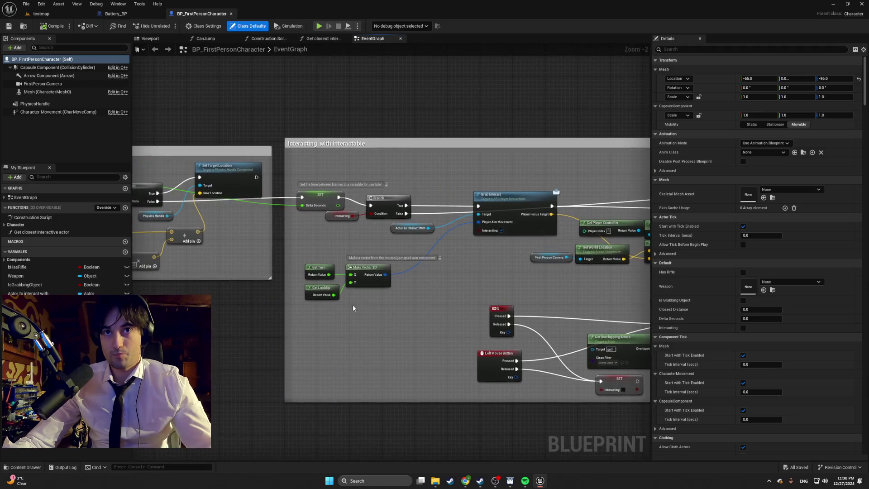
left_click_drag(398, 318, 452, 314)
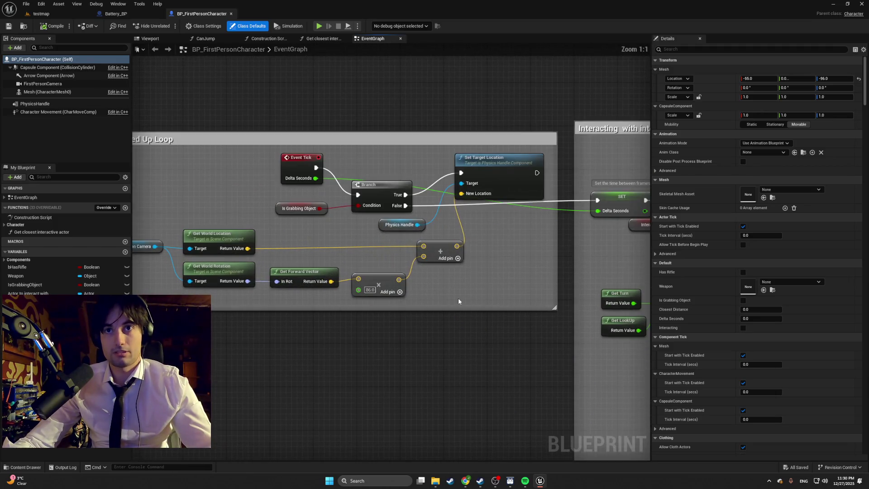
scroll(458, 298, "up", 2)
mouse_move(549, 345)
left_mouse_down()
mouse_move(376, 313)
mouse_move(345, 273)
mouse_move(229, 278)
left_mouse_up()
scroll(375, 313, "down", 2)
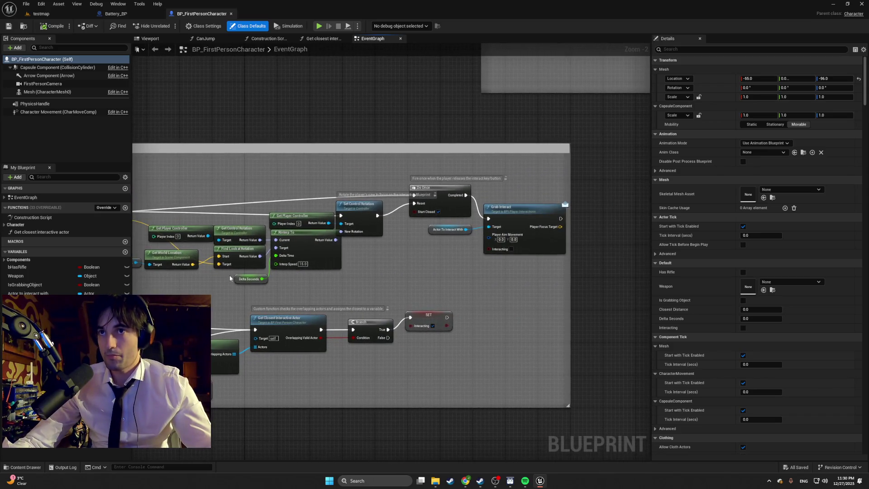
scroll(201, 284, "up", 1)
left_click_drag(297, 283, 268, 208)
scroll(267, 208, "up", 1)
left_click(268, 208)
double_click(268, 208)
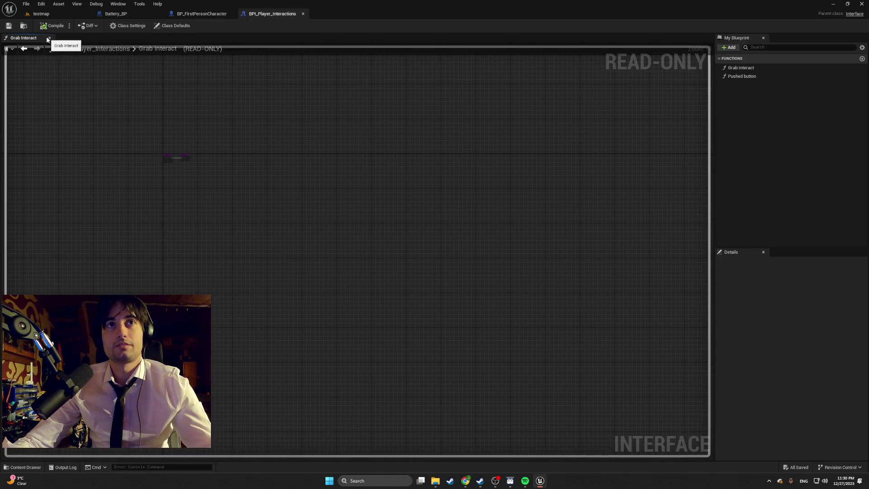
Step: Show Grab Interact's inputs and output, and open the FirstPerson Interfaces folder
left_click(732, 70)
left_click(732, 71)
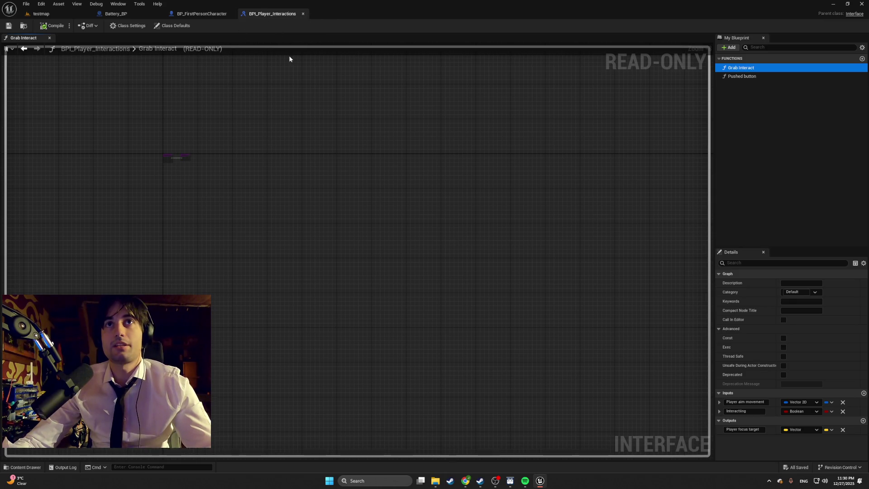
key("ctrl+space")
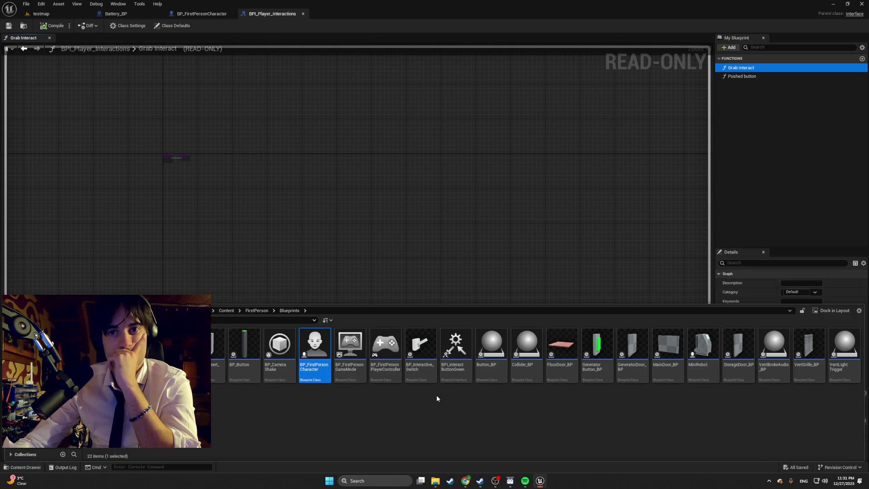
left_click(41, 362)
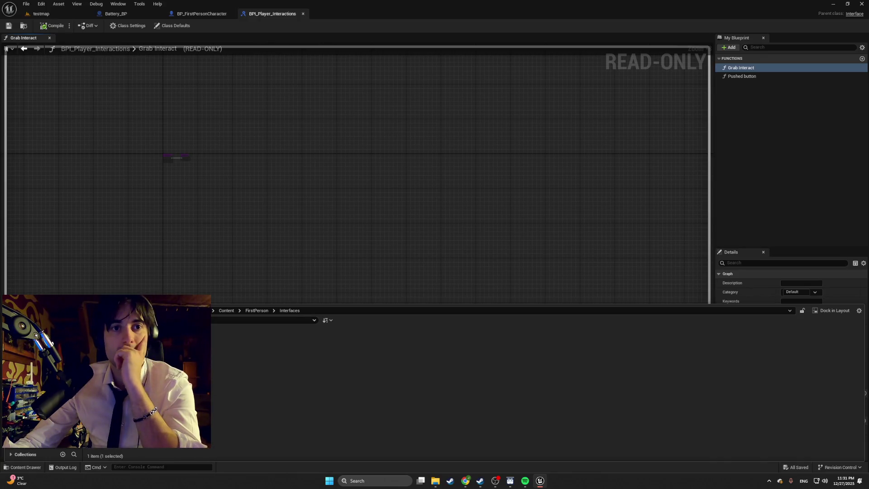
Step: Dismiss the folder's new-asset menu and start a Windows search for Epic Games Launcher
right_click(174, 354)
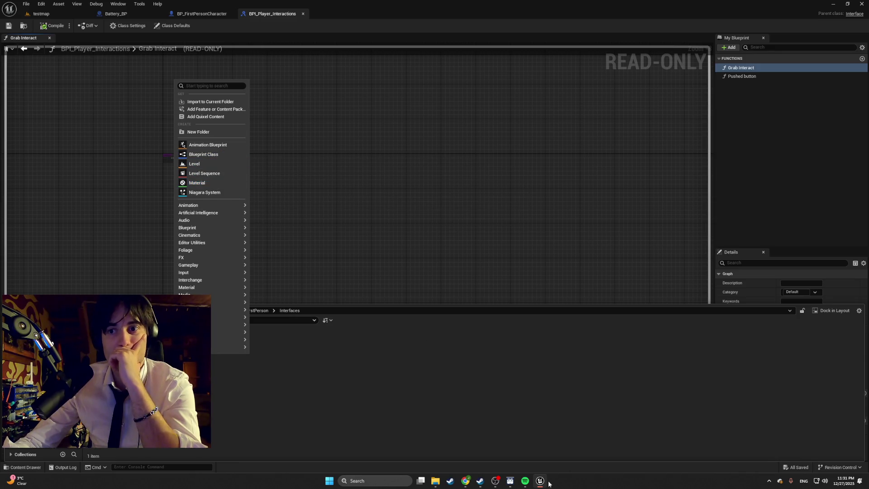
left_click(495, 481)
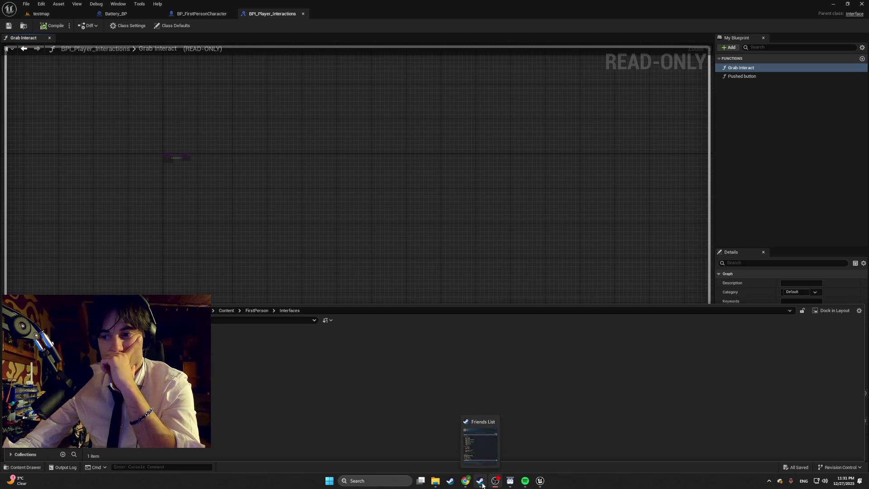
mouse_move(469, 446)
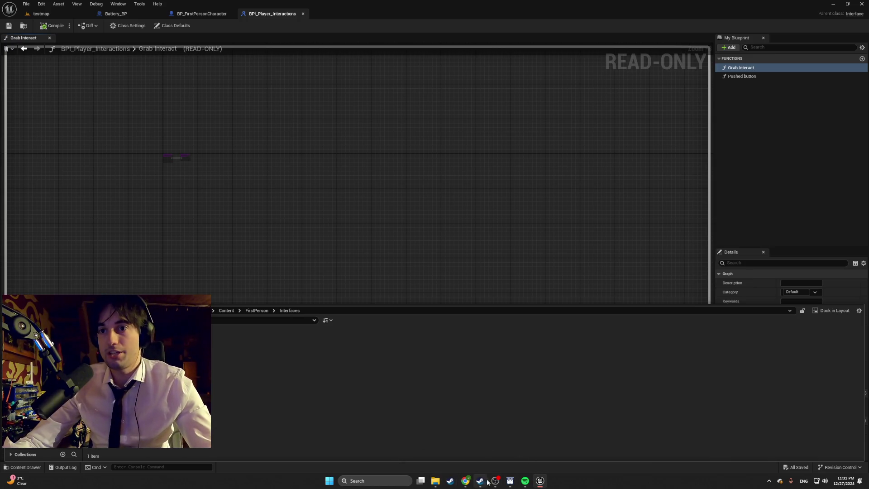
left_click(377, 480)
Step: Launch the Epic Games Launcher from a Windows search for 'epic'
type("epic")
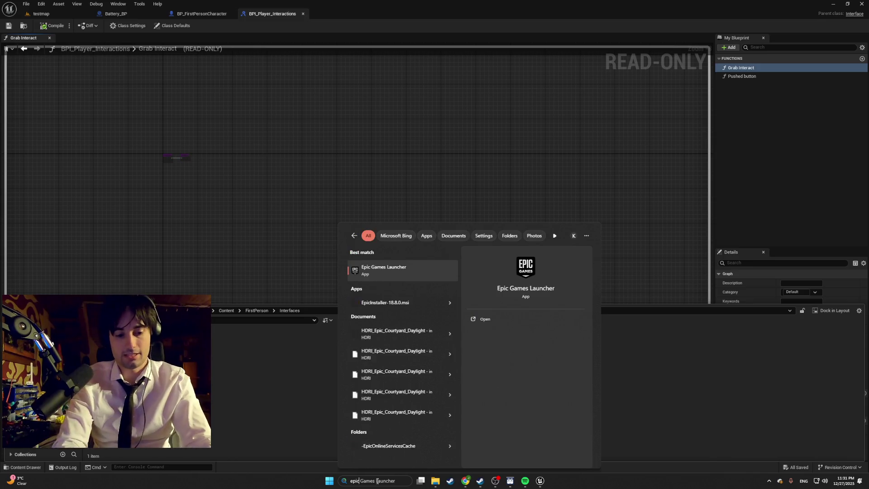
key("Return")
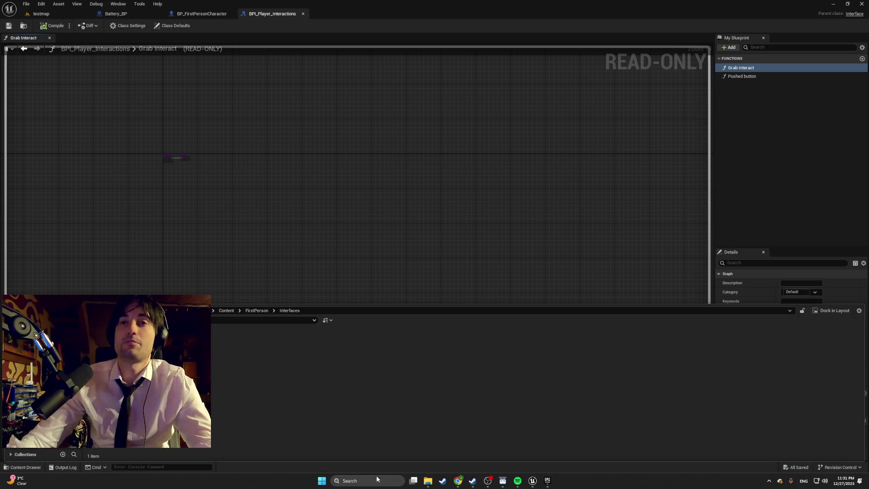
mouse_move(528, 475)
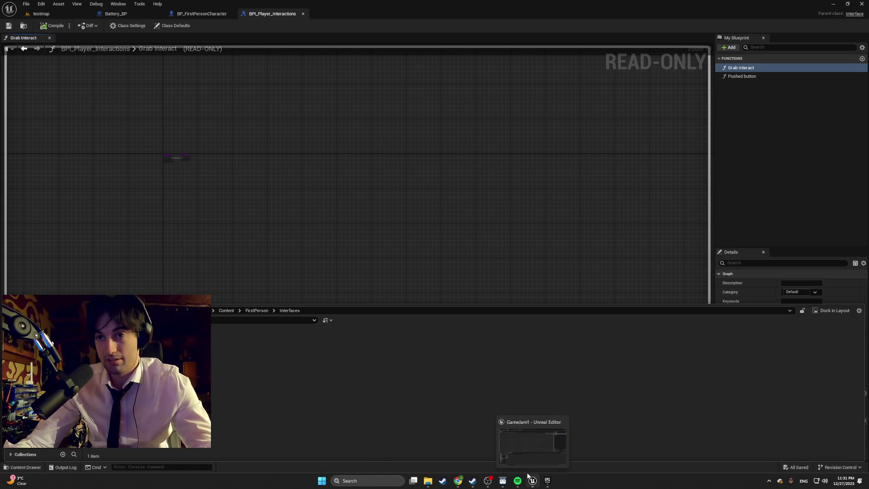
left_click(528, 460)
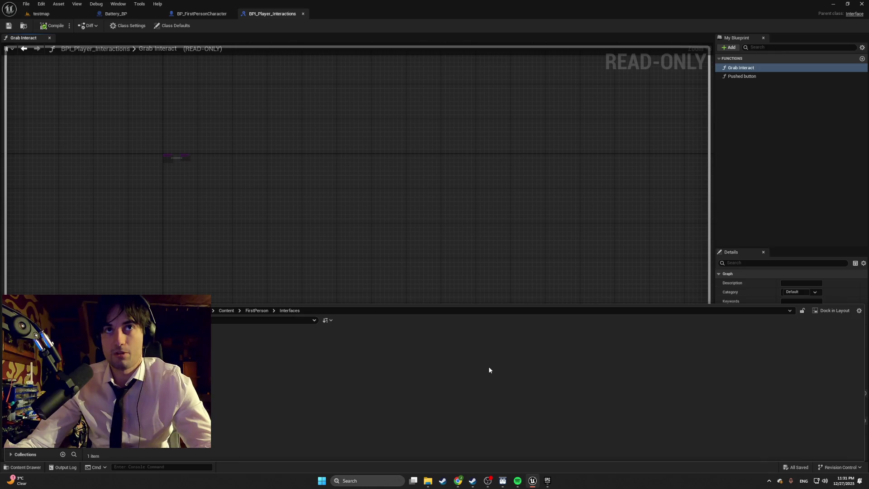
Step: Open the fpsTemplateProject1 project from the launcher's My Projects
left_click(532, 478)
left_click(533, 477)
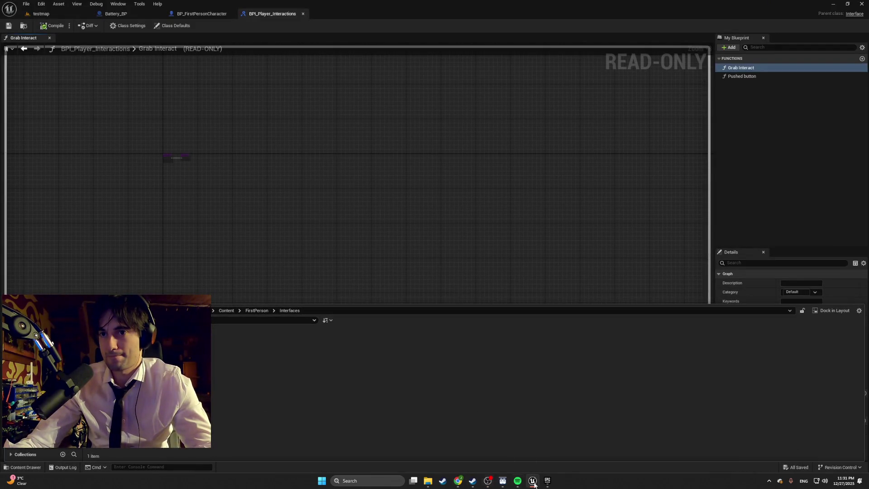
left_click(547, 481)
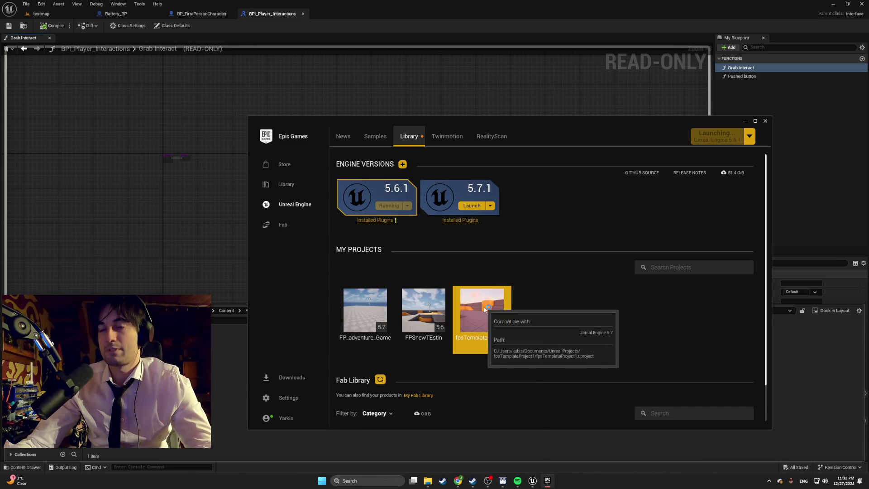
double_click(484, 309)
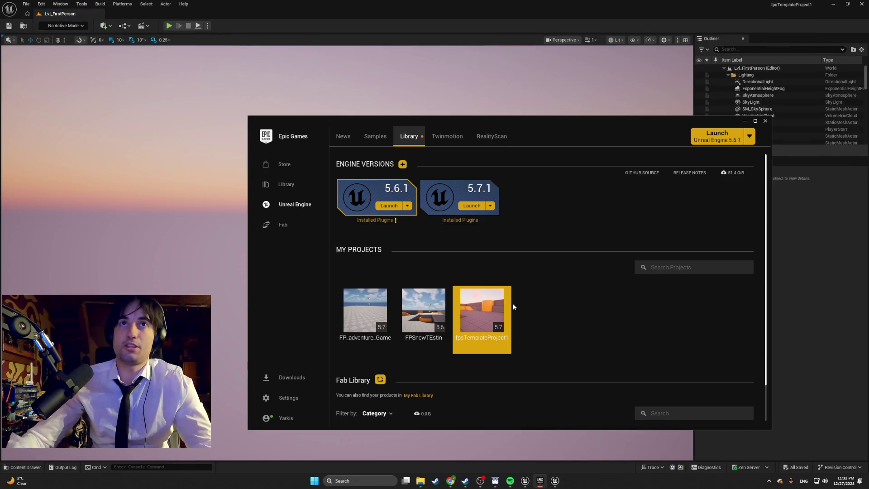
Step: Play-test Lvl_FirstPerson briefly, then stop with Esc
left_click(169, 26)
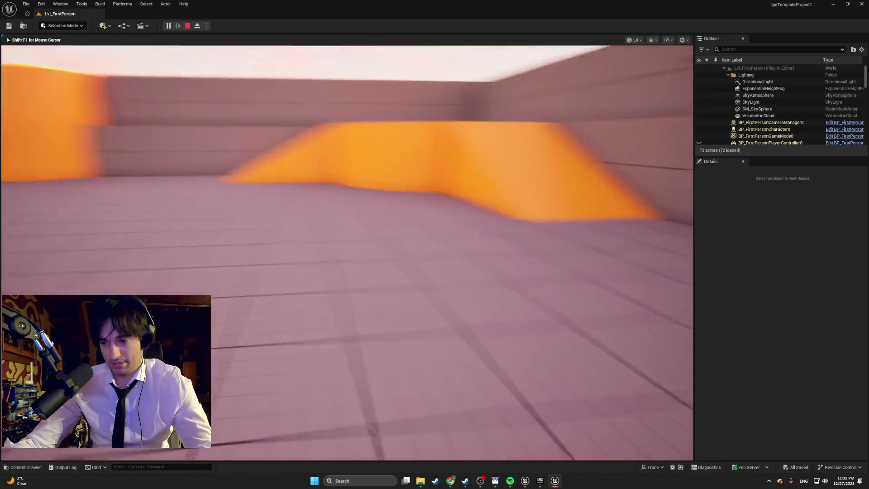
key("Escape")
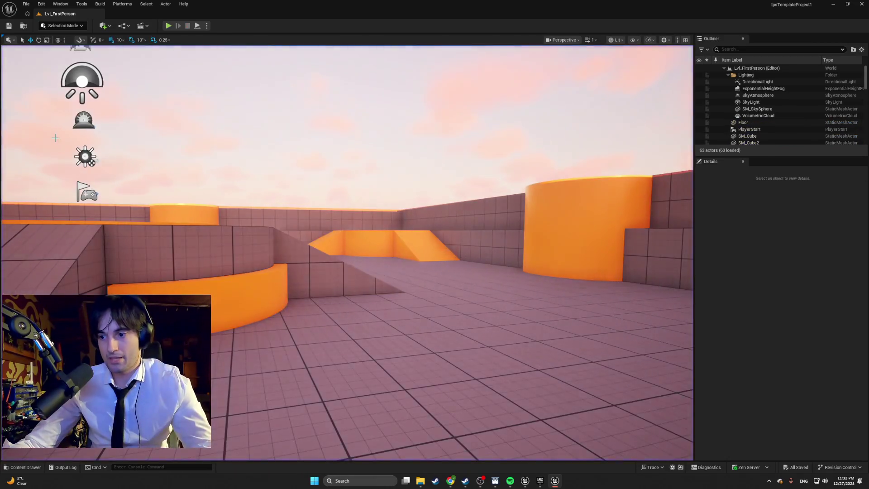
Step: Open BP_FirstPersonCharacter's EventGraph from the Content Drawer
key("ctrl+space")
double_click(108, 344)
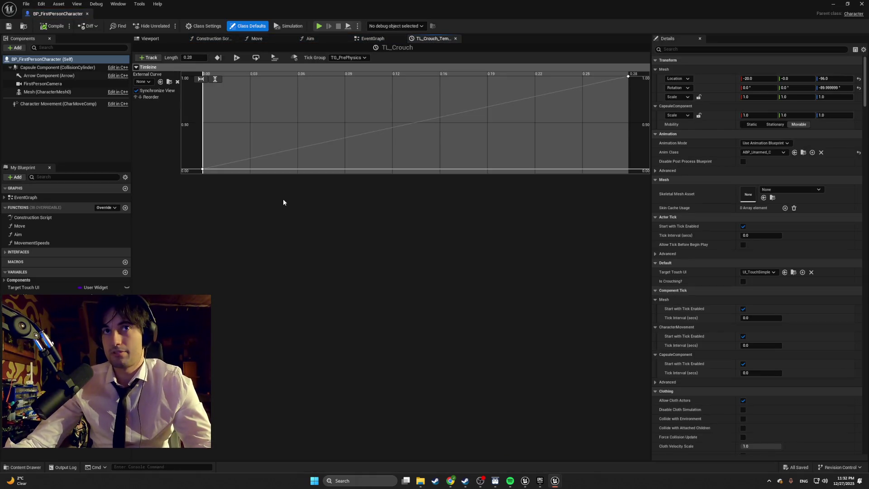
left_click(365, 39)
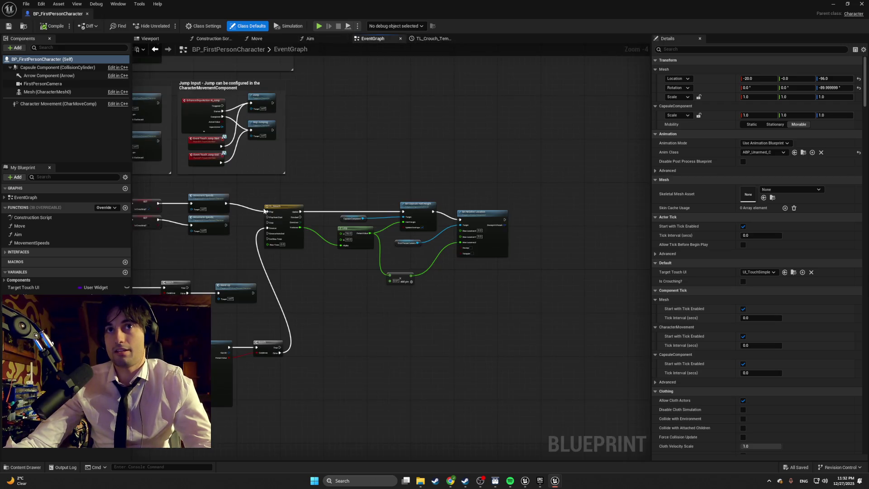
scroll(400, 251, "down", 2)
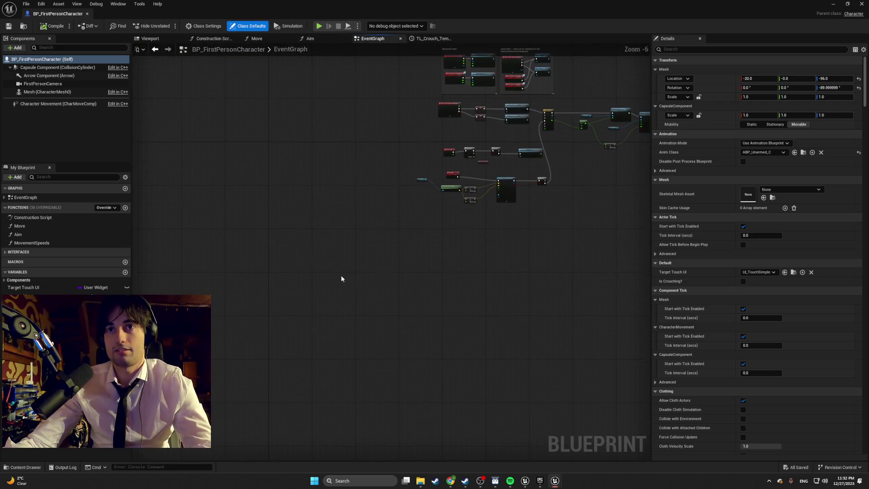
Step: Paste the copied grab-and-interact nodes, confirming the Fix Self Context dialog
key("ctrl+v")
left_click(458, 287)
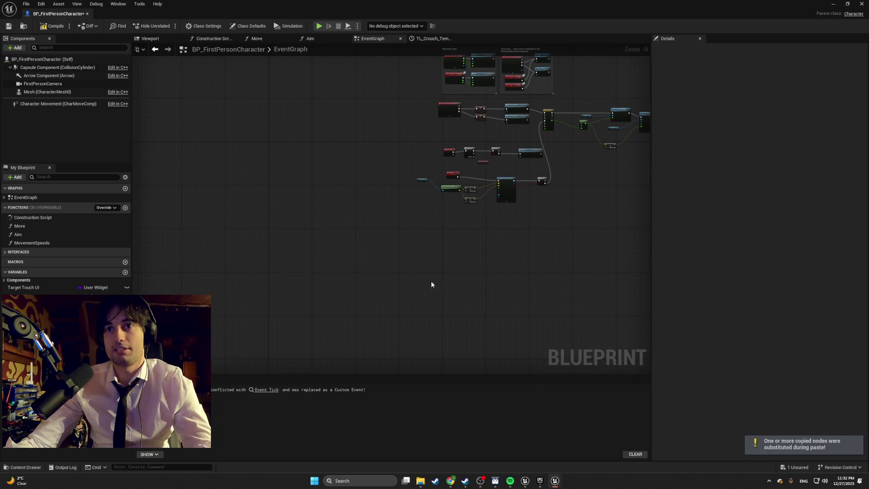
right_click(353, 263)
left_click(328, 244)
key("ctrl+v")
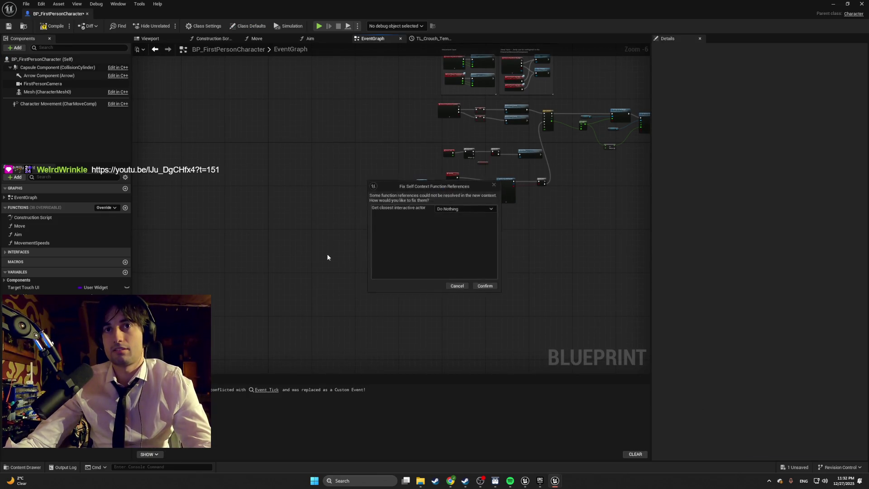
left_click(485, 287)
Step: Frame and box-select both pasted comment groups, then bring YouTube to the front
scroll(310, 224, "up", 3)
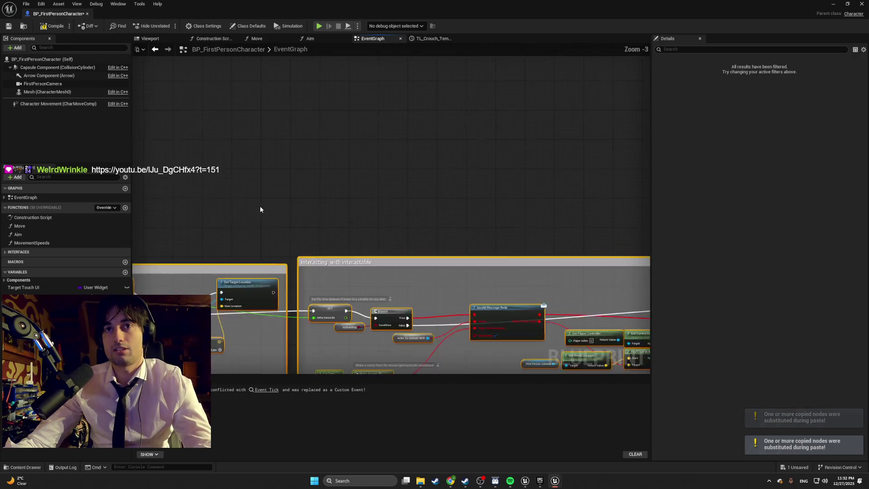
scroll(407, 122, "down", 3)
left_click_drag(343, 138, 498, 272)
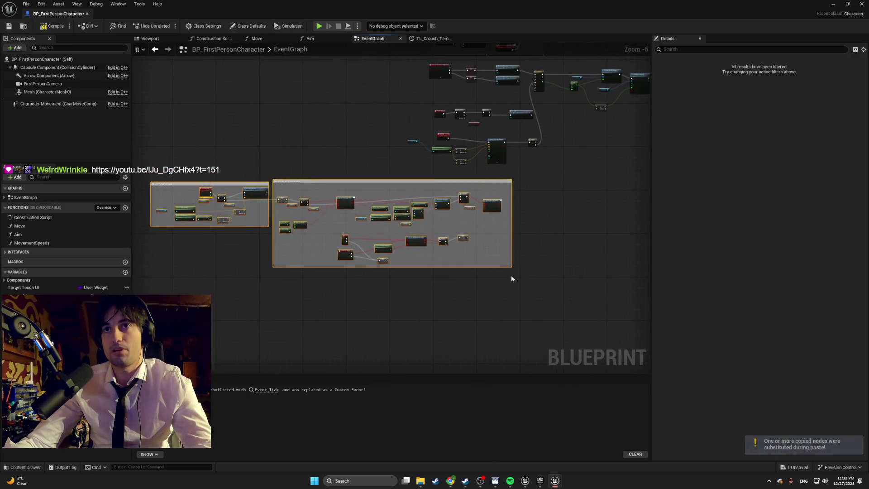
left_click(341, 199)
mouse_move(551, 304)
left_mouse_down()
mouse_move(275, 180)
mouse_move(165, 173)
left_mouse_up()
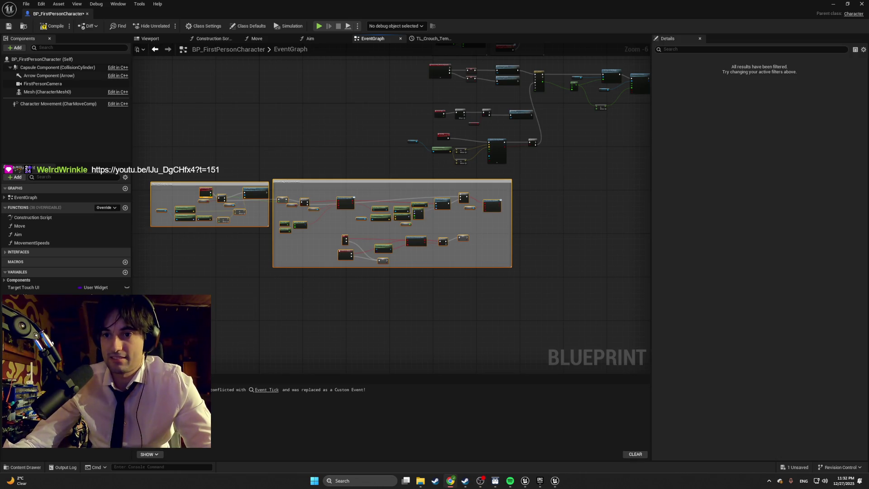
mouse_move(460, 111)
left_mouse_down()
mouse_move(334, 7)
mouse_move(322, 12)
left_mouse_up()
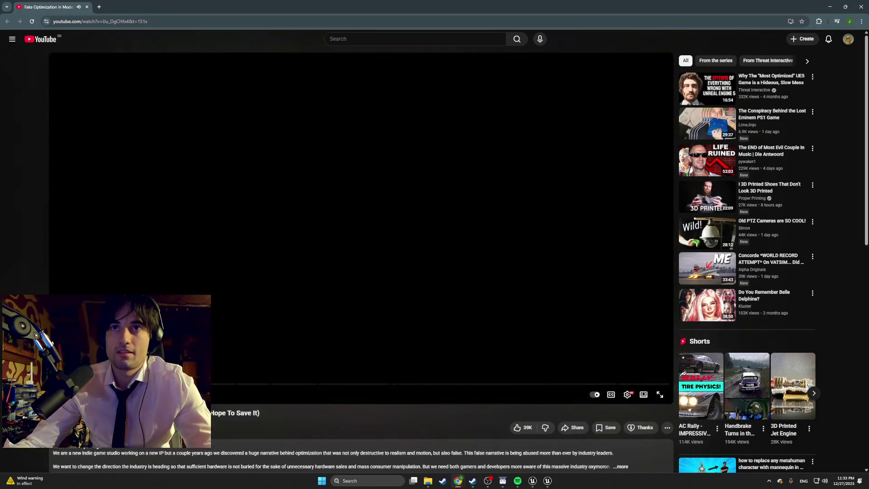
left_click(234, 276)
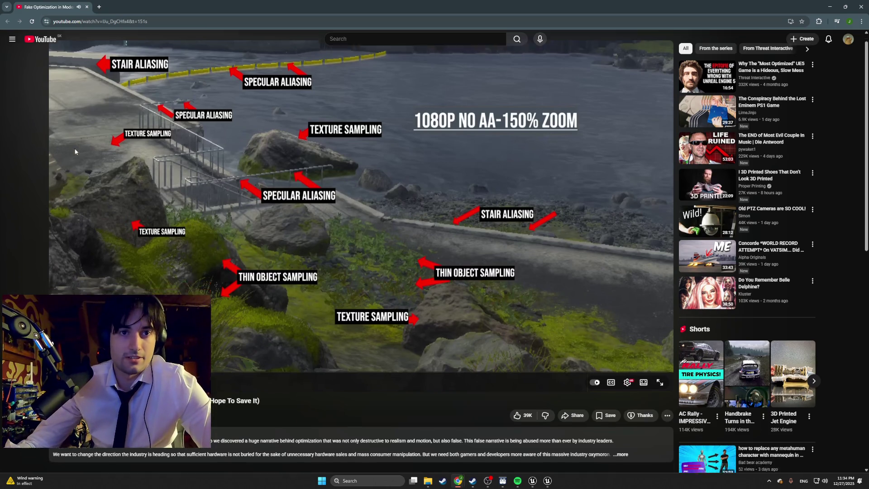
Step: Scroll through the comments on the Fake Optimization video
scroll(77, 149, "down", 3)
scroll(75, 151, "down", 5)
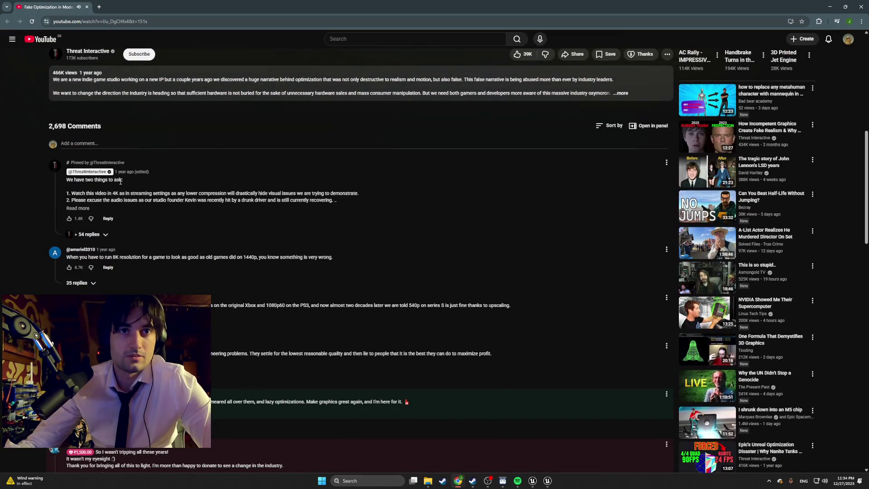
scroll(145, 216, "up", 4)
scroll(181, 188, "down", 5)
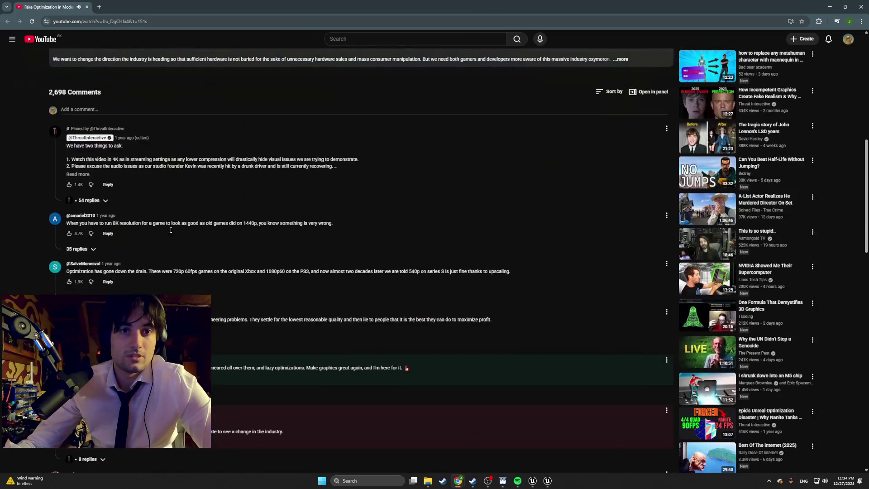
scroll(362, 249, "down", 1)
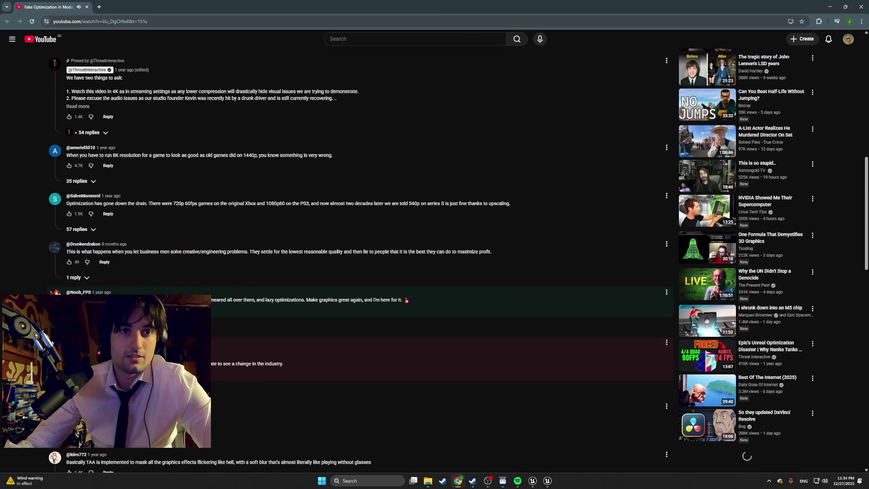
scroll(169, 251, "up", 10)
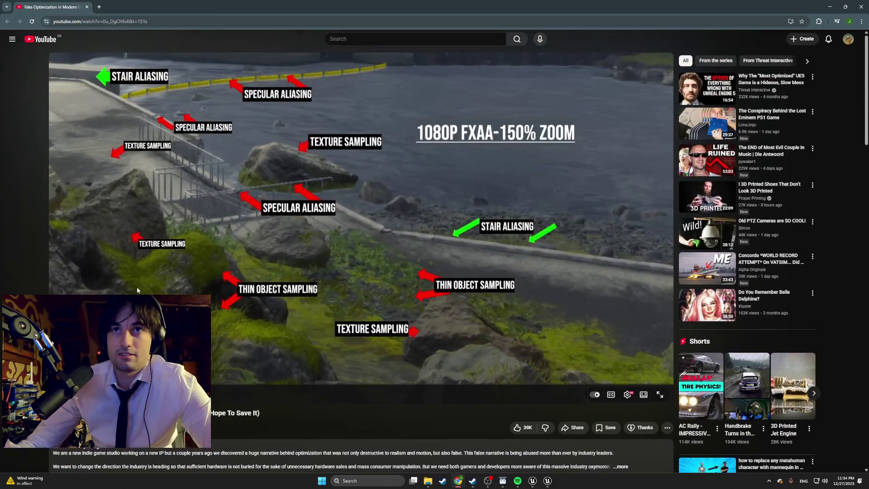
scroll(169, 248, "down", 6)
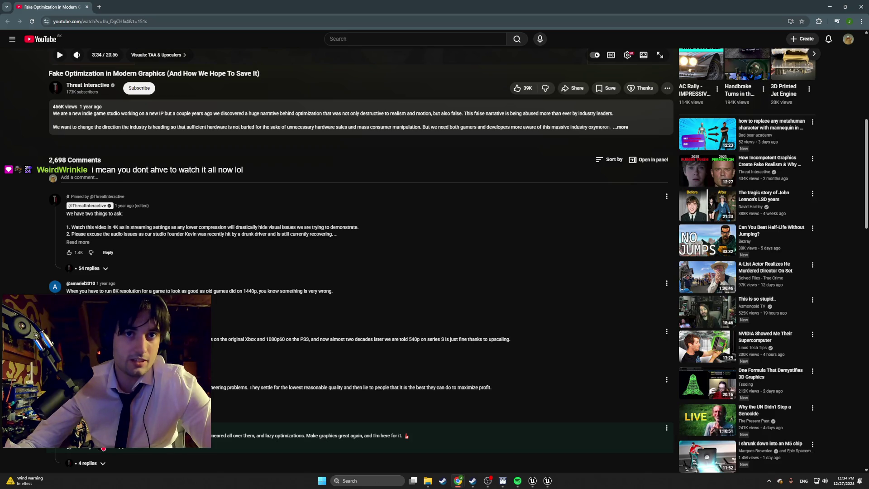
scroll(361, 260, "up", 6)
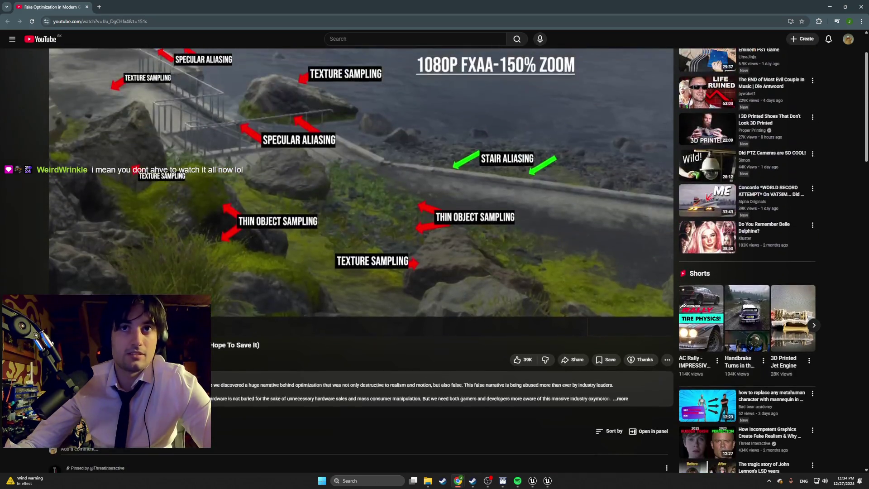
scroll(194, 266, "up", 2)
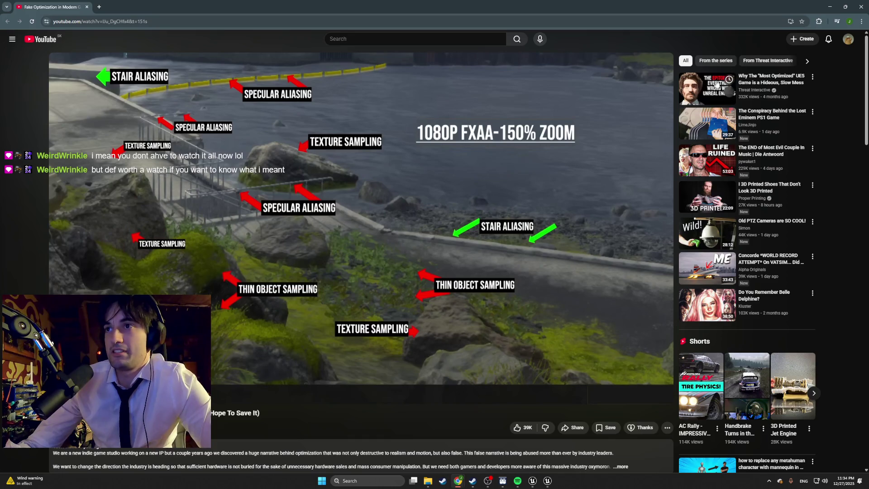
scroll(572, 135, "down", 8)
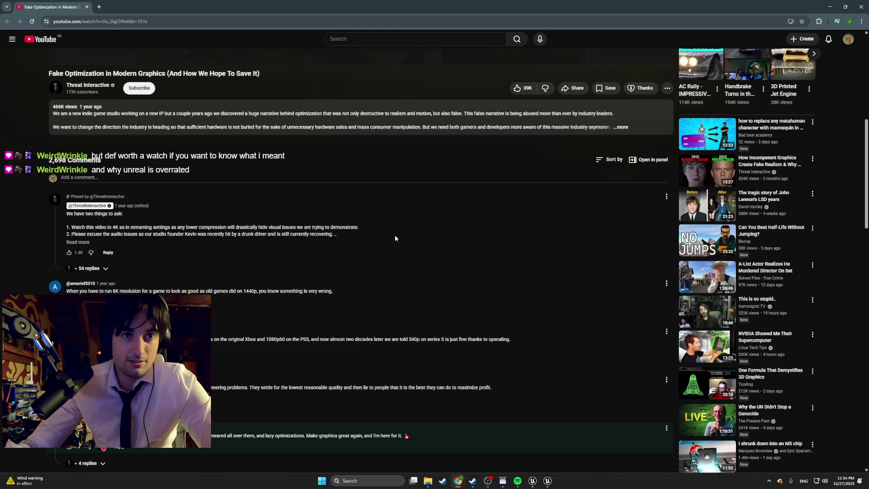
scroll(392, 240, "up", 5)
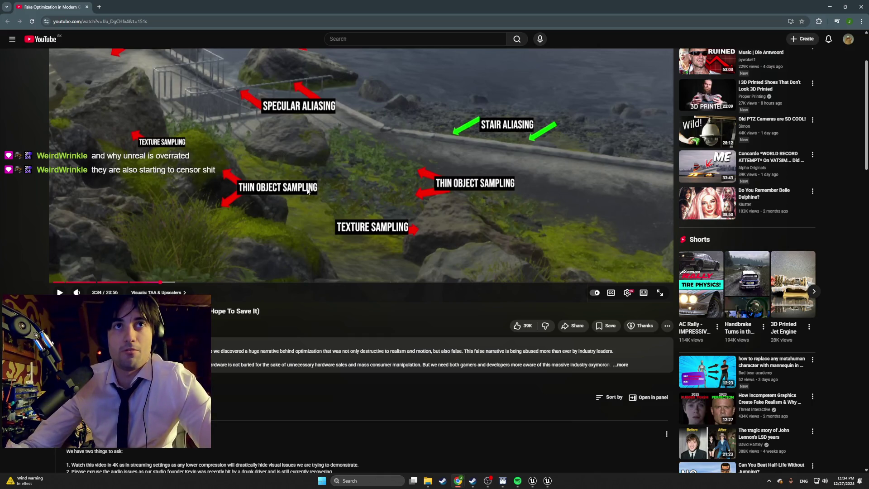
scroll(317, 186, "up", 2)
Step: Resume the video, pause it on the anti-aliasing comparison, and return to Unreal
left_click(409, 181)
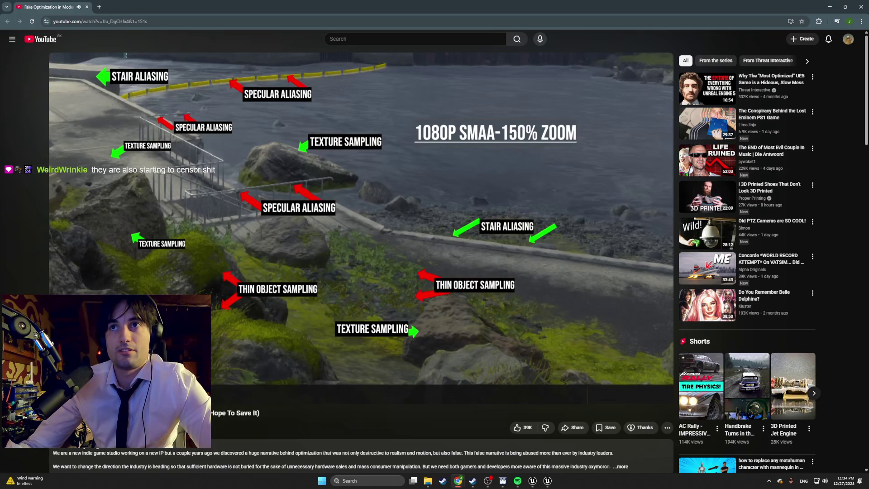
key("space")
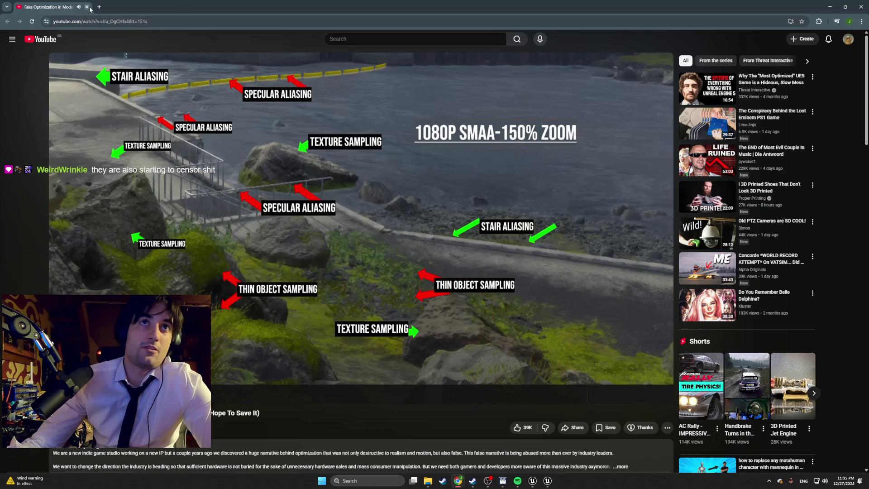
key("alt+Tab")
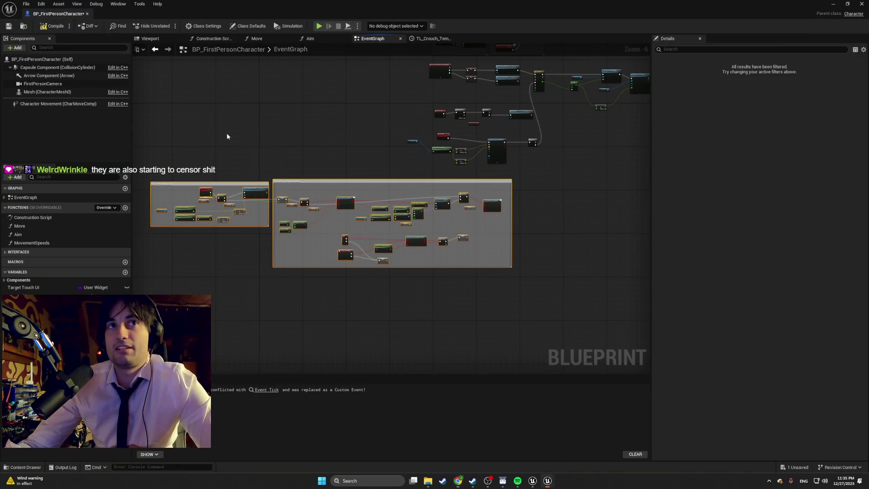
Step: Pan the EventGraph to frame the left comment box, then bring Spotify forward
scroll(231, 156, "up", 3)
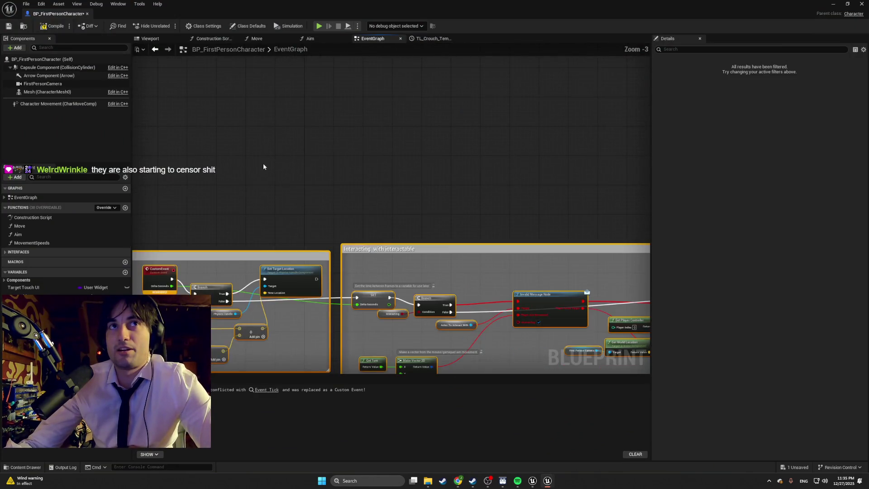
left_click_drag(261, 166, 164, 74)
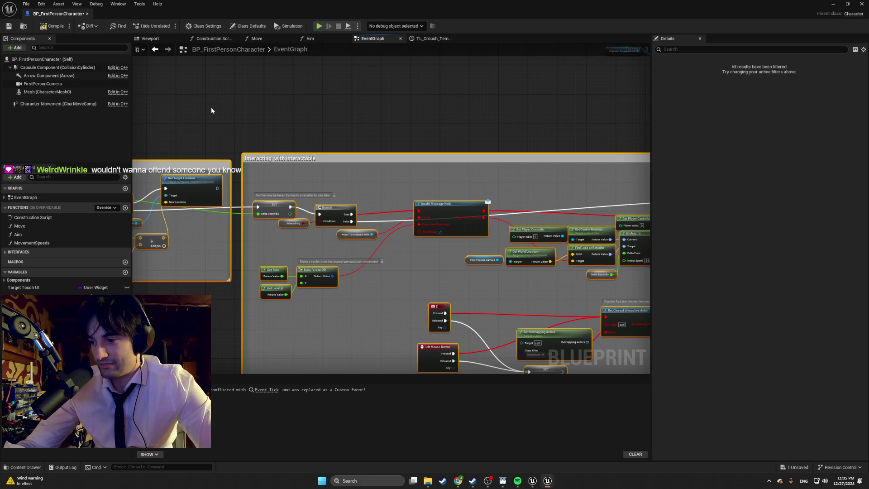
left_click_drag(210, 110, 373, 86)
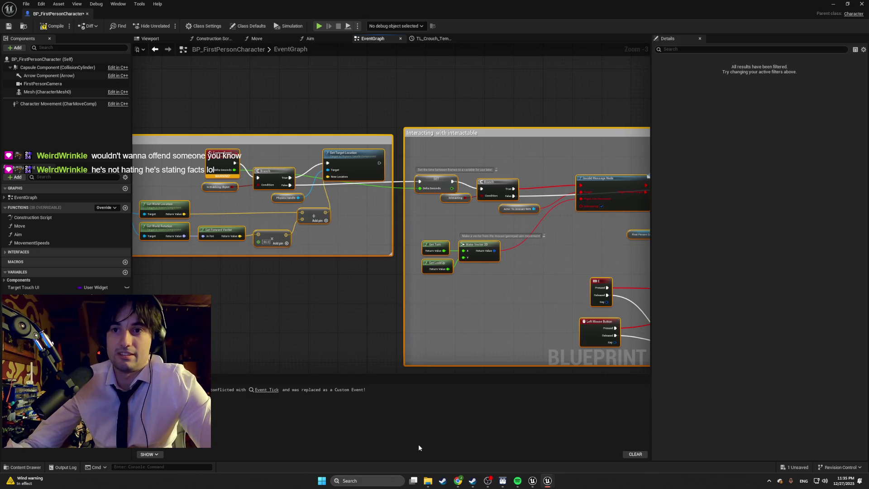
left_click(517, 480)
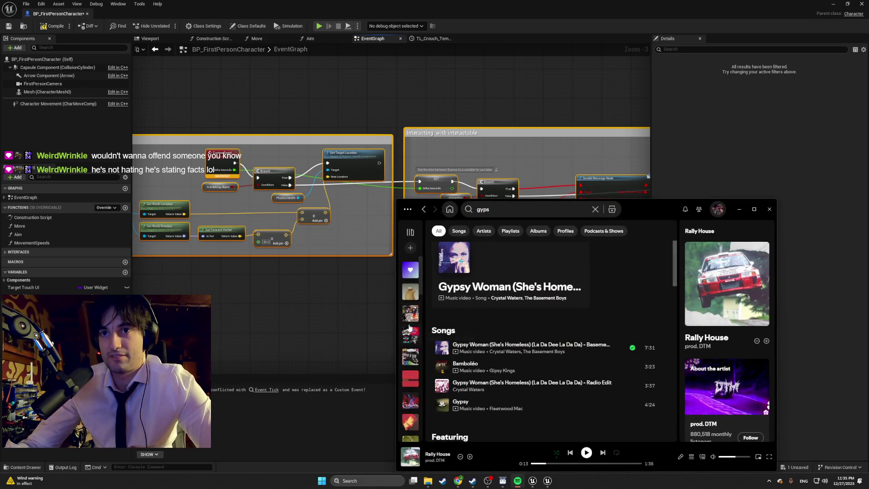
Step: Play Welcome Theremin by MEZERG from a library playlist in Spotify, then minimize Spotify
left_click(421, 235)
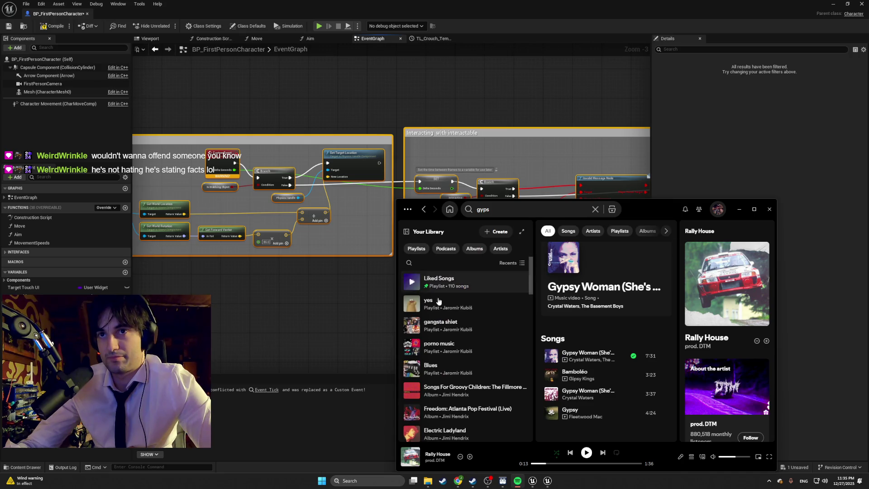
left_click(459, 348)
scroll(563, 329, "down", 1)
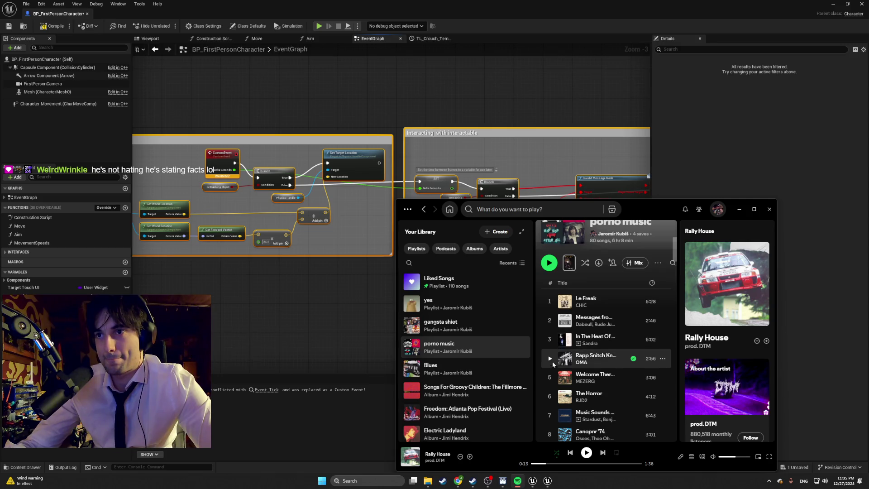
left_click(550, 376)
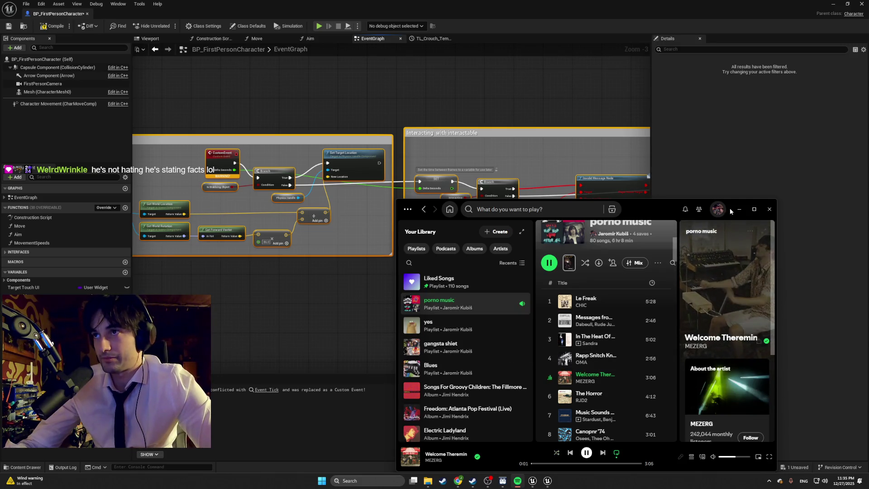
left_click(738, 209)
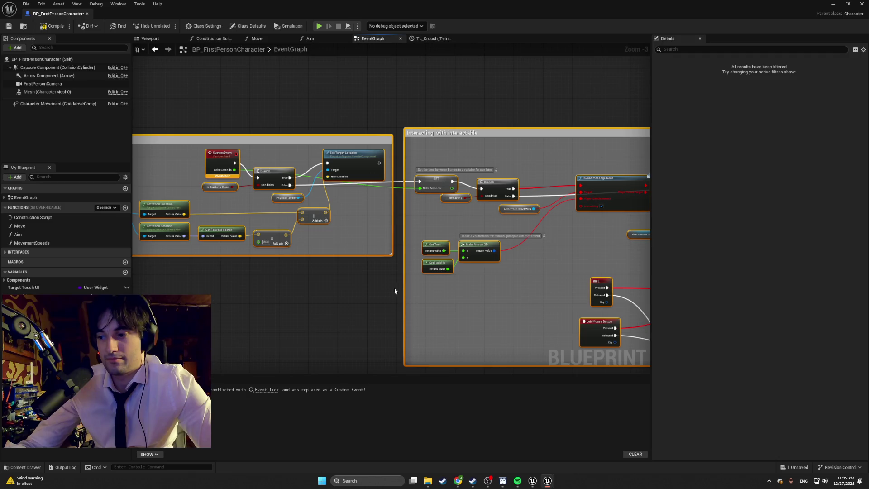
Step: Pan and zoom the EventGraph to locate the Object Picked Up Loop and interaction nodes
left_click_drag(357, 262, 424, 306)
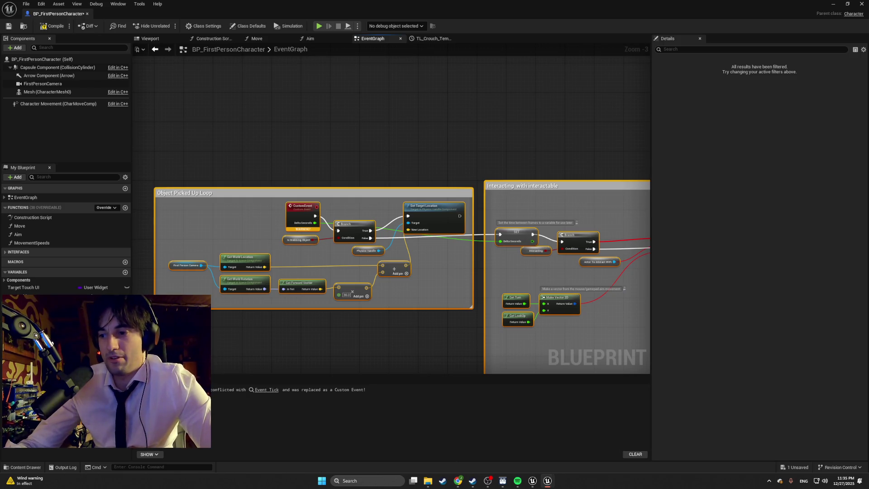
left_click_drag(417, 335, 270, 313)
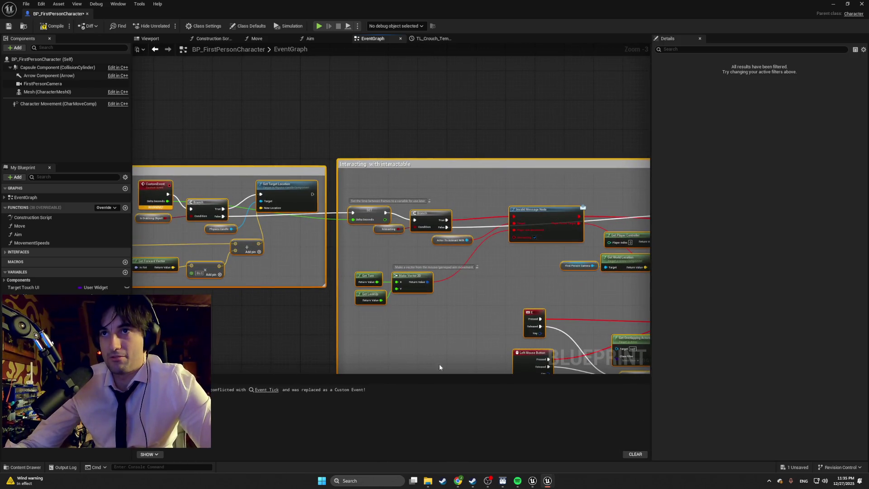
mouse_move(235, 284)
left_mouse_down()
mouse_move(286, 244)
mouse_move(289, 188)
mouse_move(266, 212)
left_mouse_up()
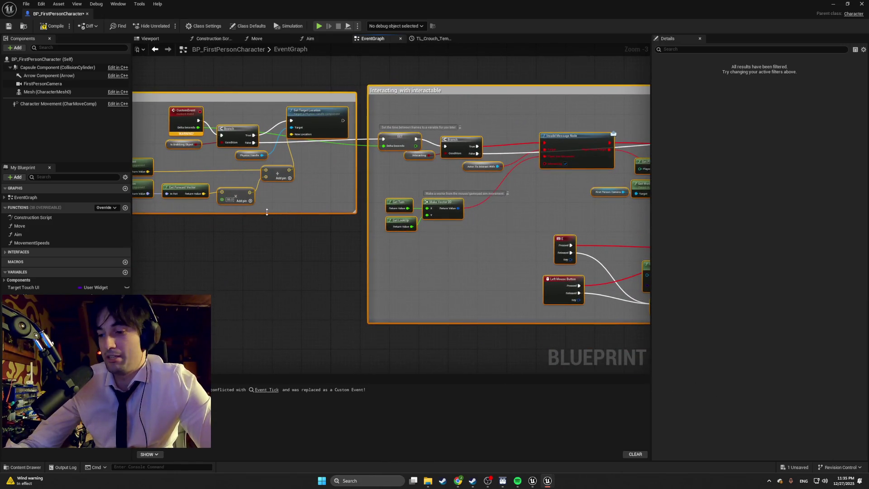
left_click_drag(503, 217, 426, 247)
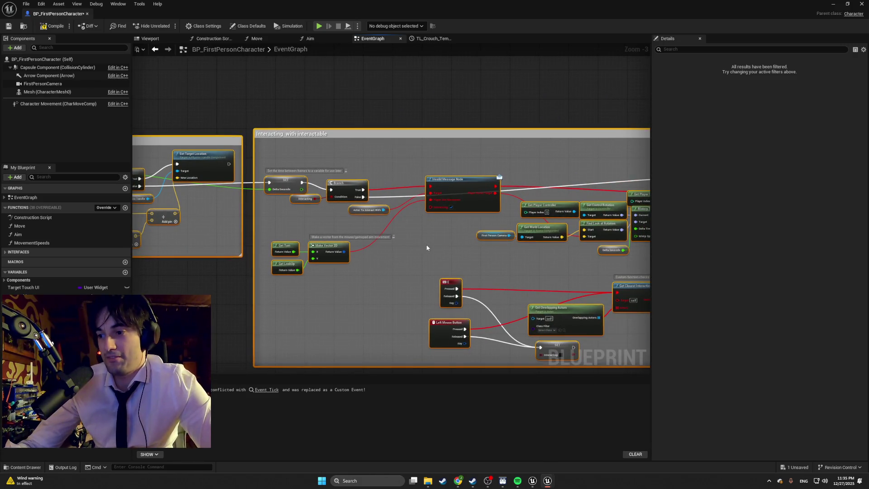
left_click_drag(424, 247, 297, 217)
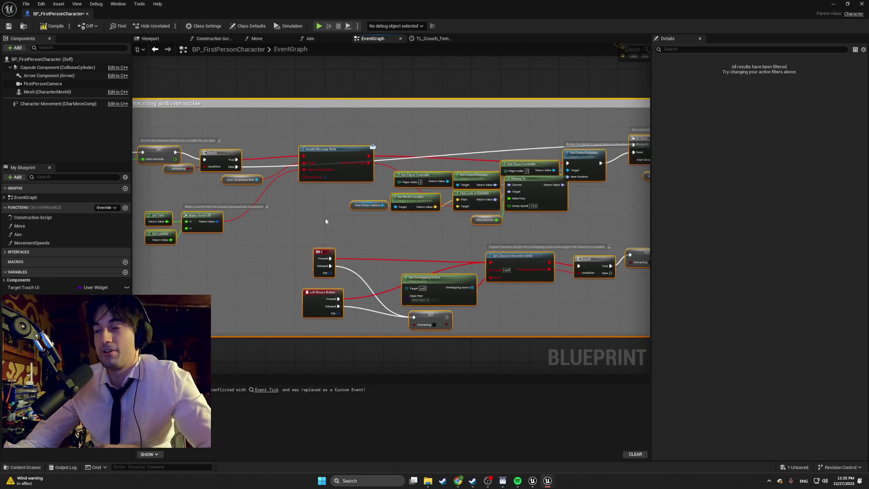
mouse_move(310, 223)
left_mouse_down()
mouse_move(409, 243)
mouse_move(416, 240)
mouse_move(316, 214)
mouse_move(320, 202)
mouse_move(395, 217)
mouse_move(508, 210)
mouse_move(425, 207)
left_mouse_up()
scroll(417, 235, "down", 1)
scroll(325, 197, "up", 1)
scroll(325, 197, "up", 3)
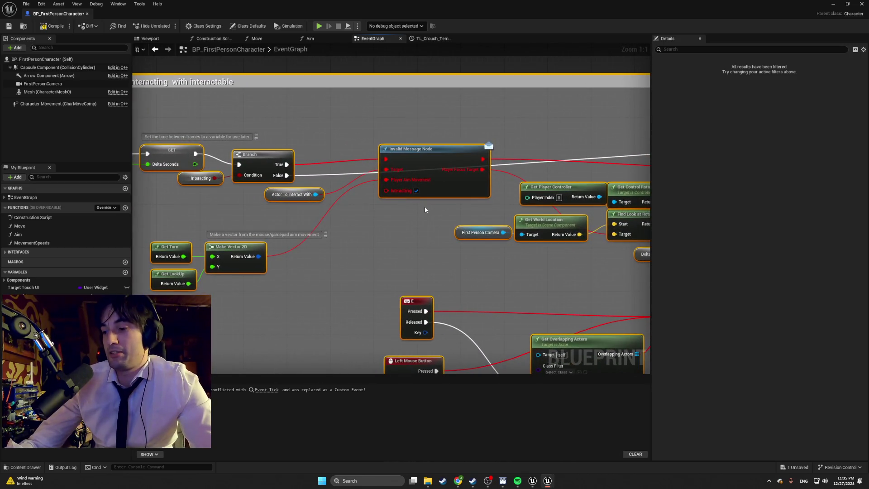
scroll(368, 224, "down", 1)
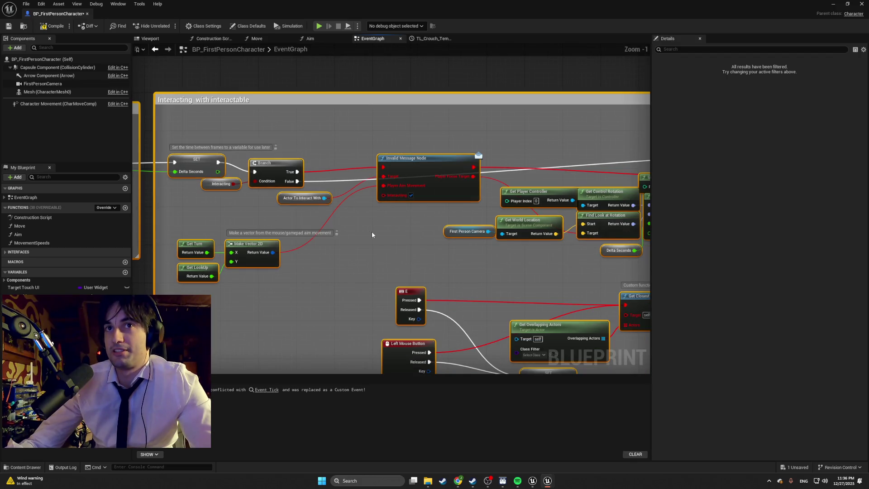
mouse_move(389, 139)
left_mouse_down()
mouse_move(436, 181)
mouse_move(519, 190)
left_mouse_up()
left_click_drag(397, 176, 517, 172)
left_click_drag(316, 183, 504, 174)
scroll(330, 183, "down", 5)
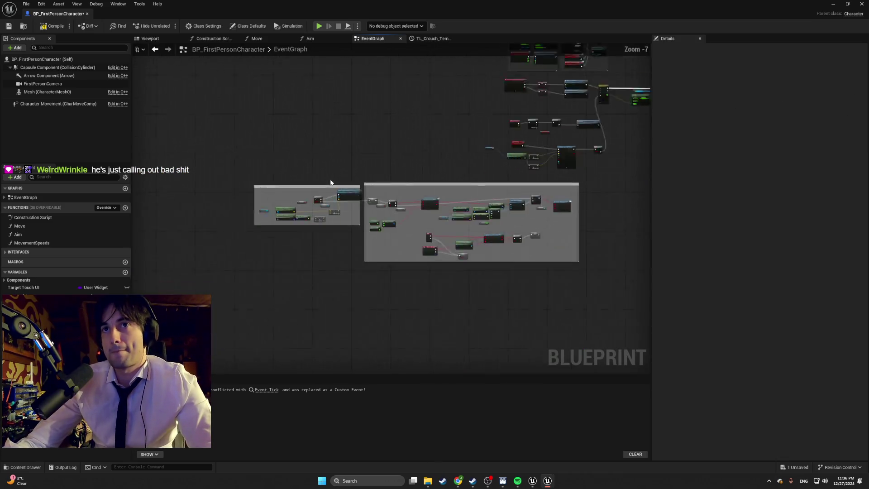
scroll(465, 151, "up", 4)
Step: Wire Stand Up into the Object Picked Up Loop Branch, then show the FirstPerson Blueprints content folder
mouse_move(508, 199)
left_mouse_down()
mouse_move(224, 140)
mouse_move(552, 129)
mouse_move(356, 203)
mouse_move(56, 265)
mouse_move(331, 256)
mouse_move(204, 203)
left_mouse_up()
scroll(224, 141, "down", 1)
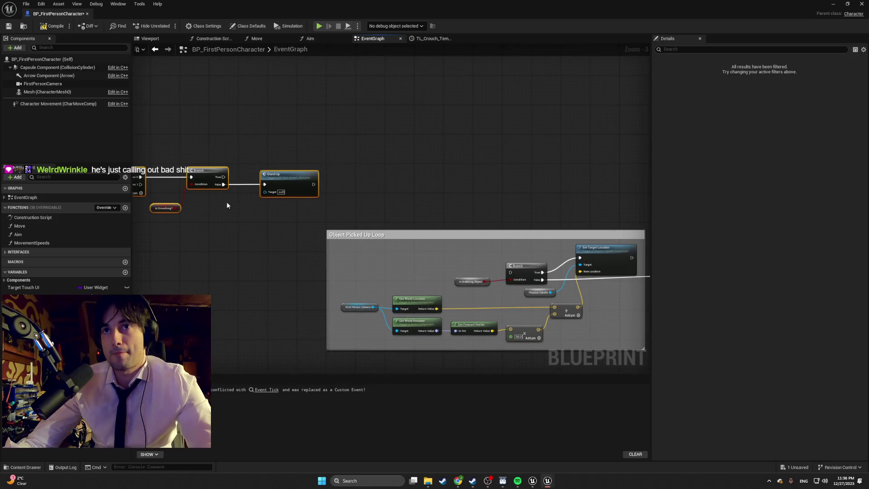
left_click_drag(313, 184, 511, 273)
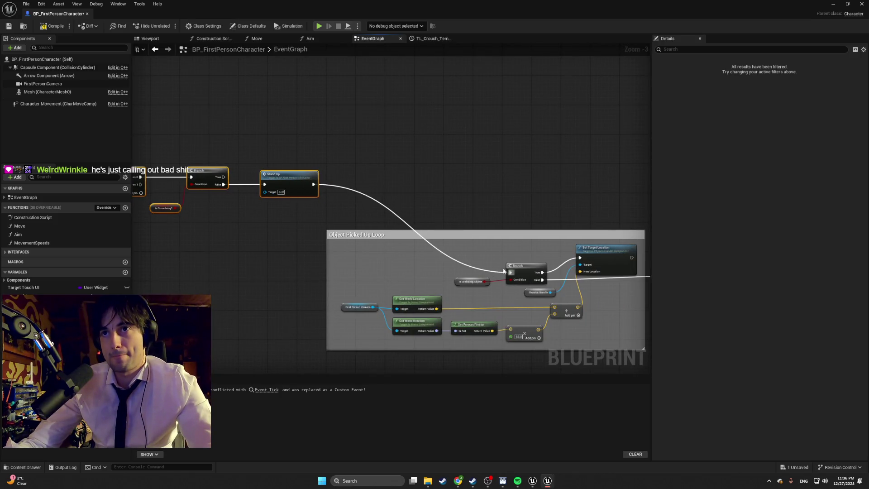
left_click_drag(446, 210, 565, 154)
mouse_move(202, 133)
left_mouse_down()
mouse_move(253, 134)
mouse_move(720, 231)
mouse_move(447, 230)
mouse_move(462, 225)
left_mouse_up()
scroll(392, 349, "down", 3)
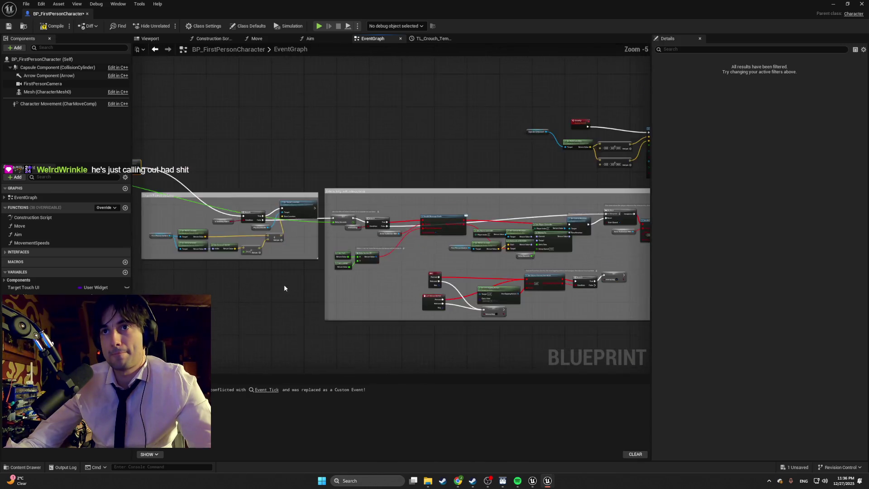
scroll(347, 248, "up", 3)
mouse_move(347, 248)
left_mouse_down()
mouse_move(188, 269)
mouse_move(175, 282)
left_mouse_up()
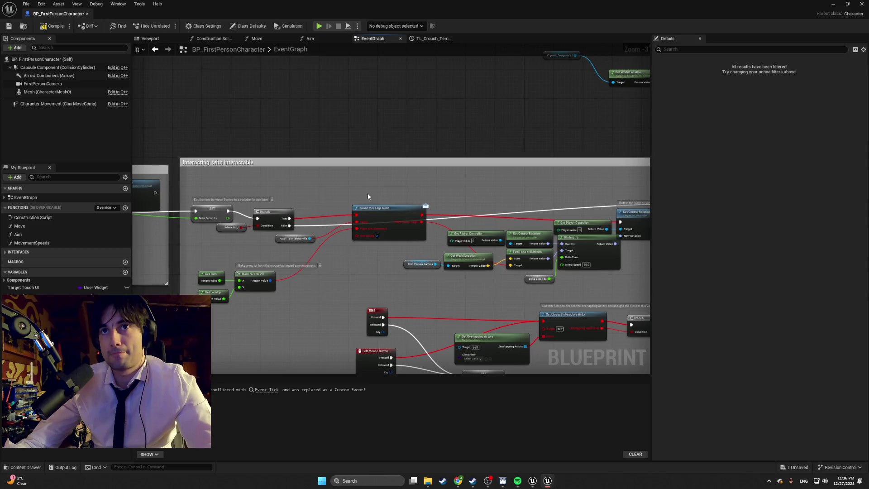
left_click(26, 466)
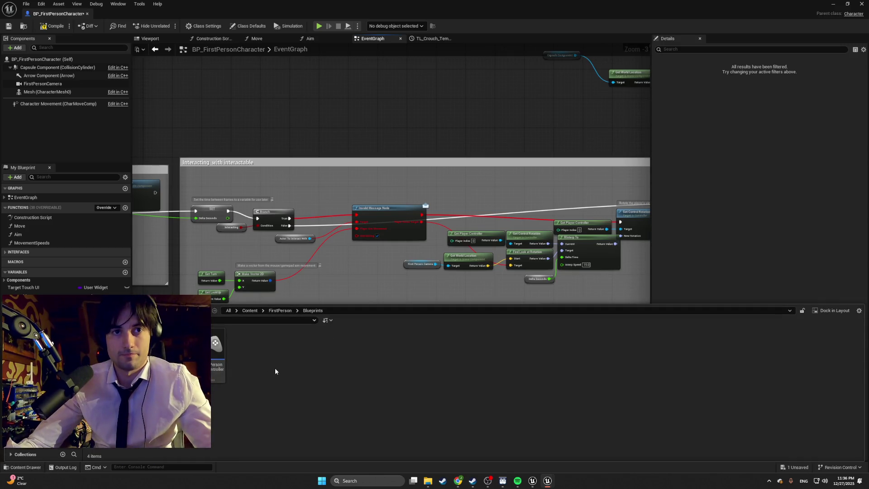
Step: Browse the asset creation menu for an interface asset type, then dismiss it
right_click(279, 381)
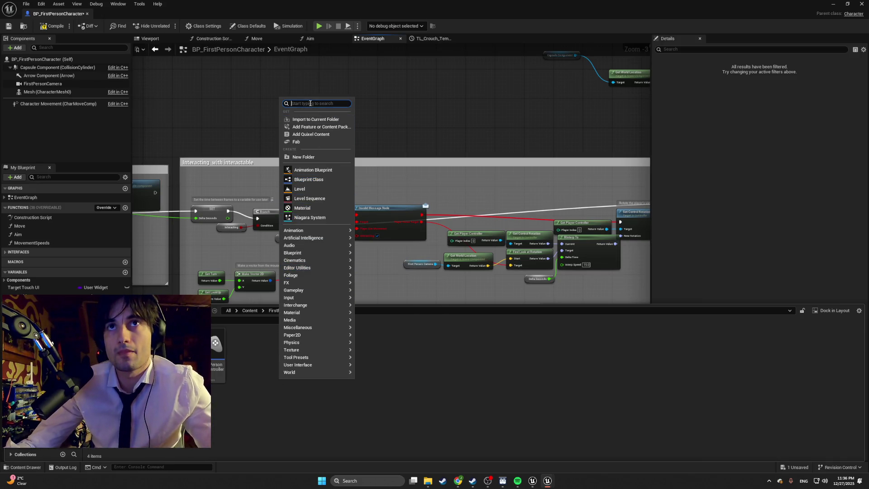
type("inter")
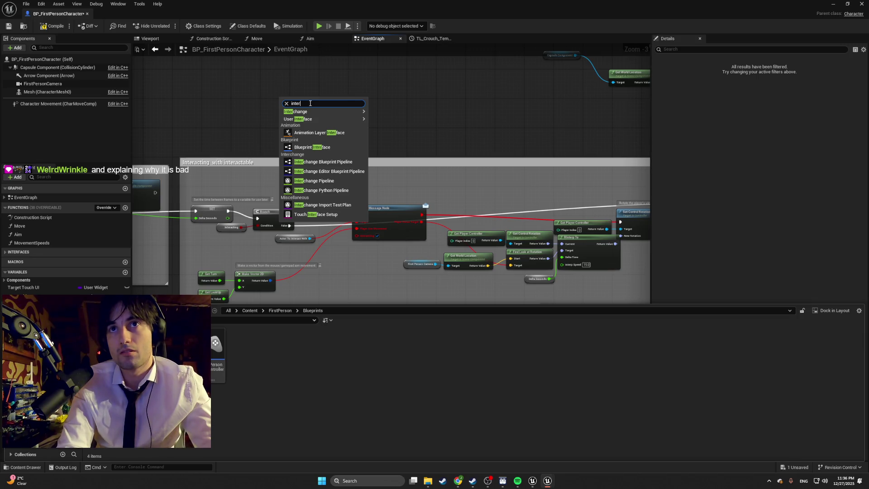
key("Down")
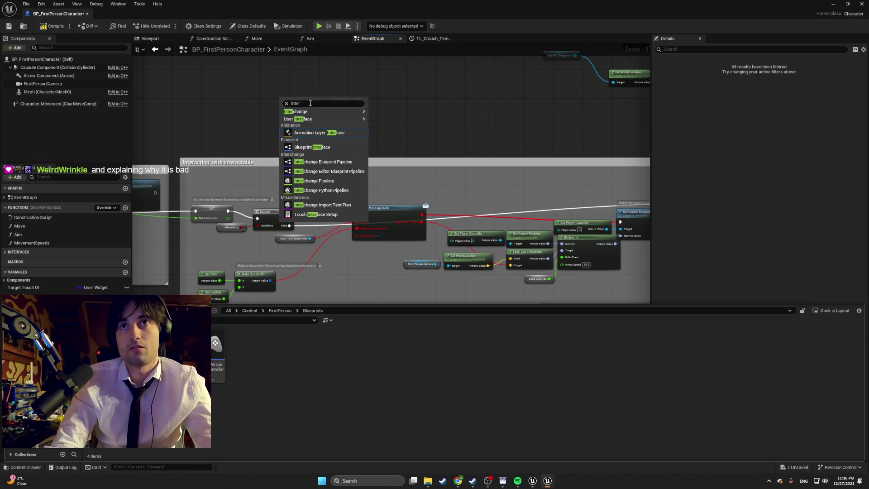
key("Up")
key("Right")
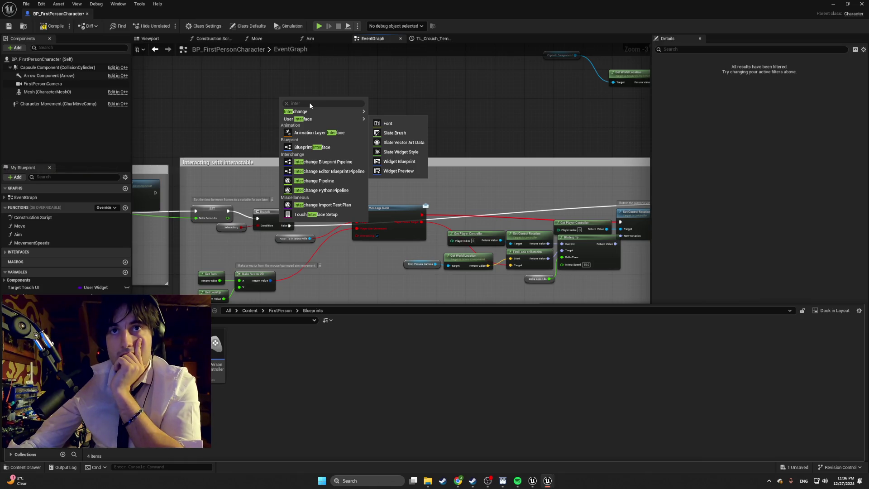
left_click(324, 311)
key("ctrl+v")
Step: Check the reference project's BPI_Player_Interactions asset, then return and reopen the Content Drawer
key("alt+Tab")
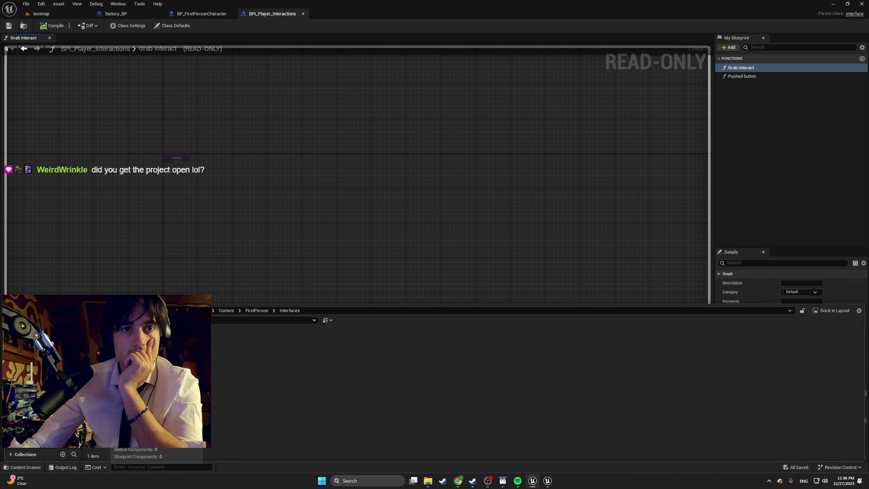
right_click(107, 344)
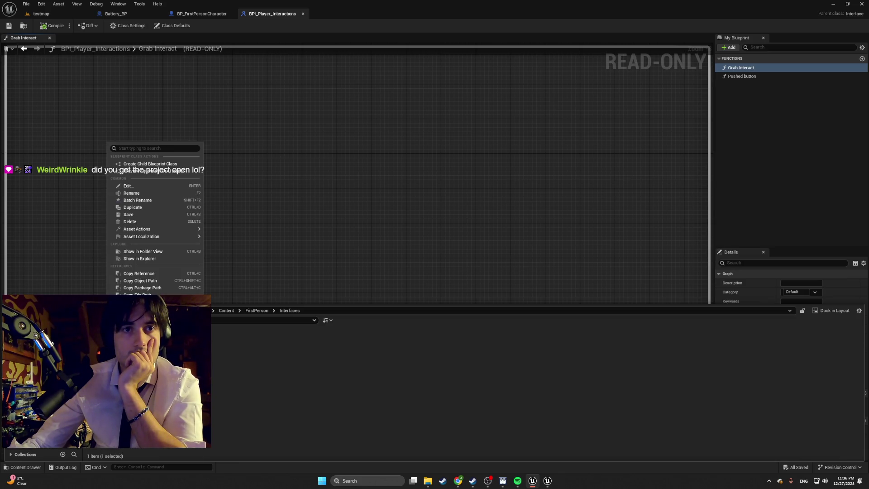
left_click(547, 480)
left_click(558, 444)
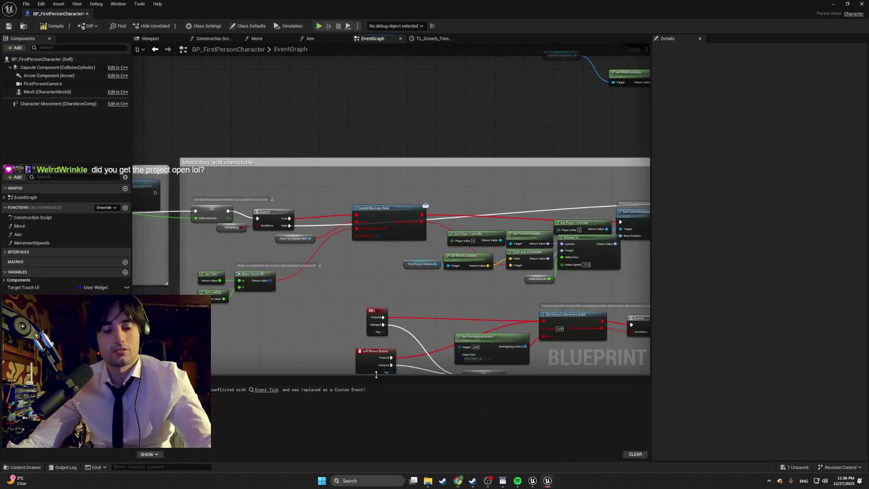
key("ctrl+space")
Step: Create a Blueprint Interface named BPI_Interactable in the FirstPerson Blueprints folder
right_click(358, 365)
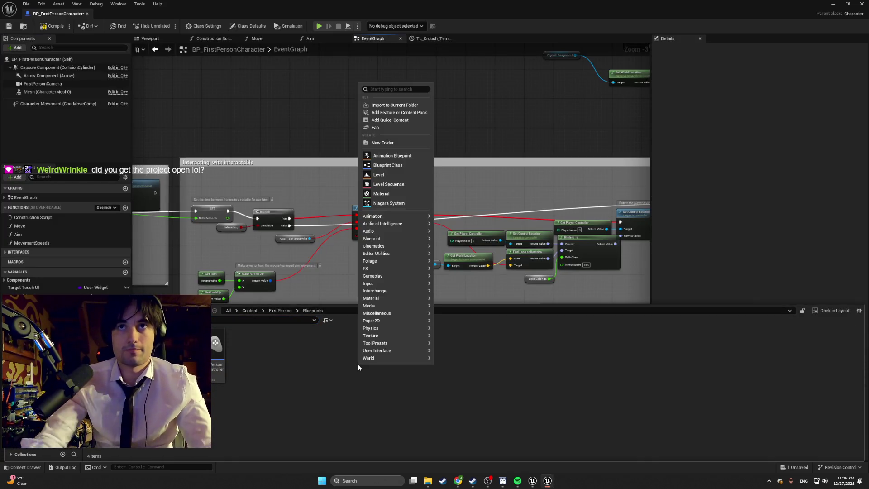
type("interface")
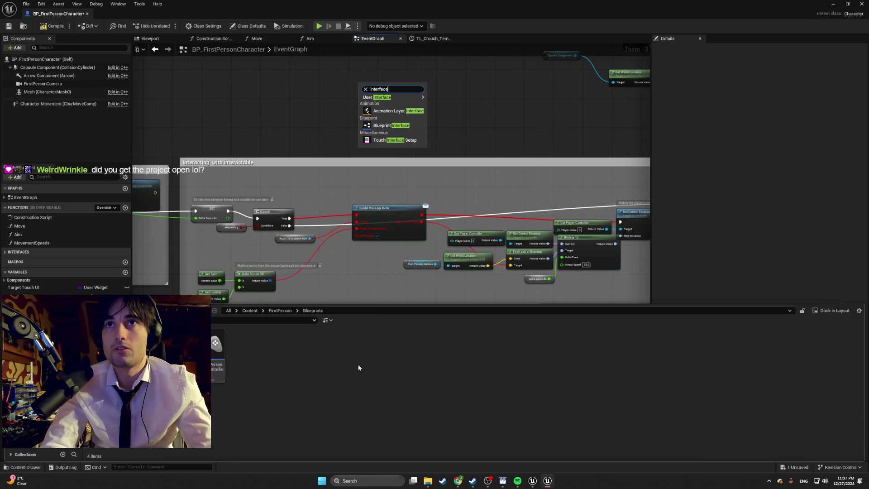
left_click(419, 127)
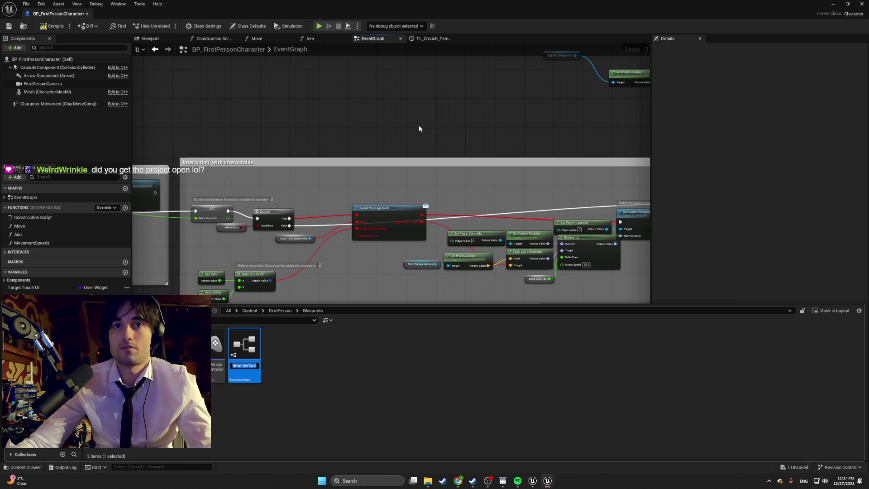
type("BPI_Intera")
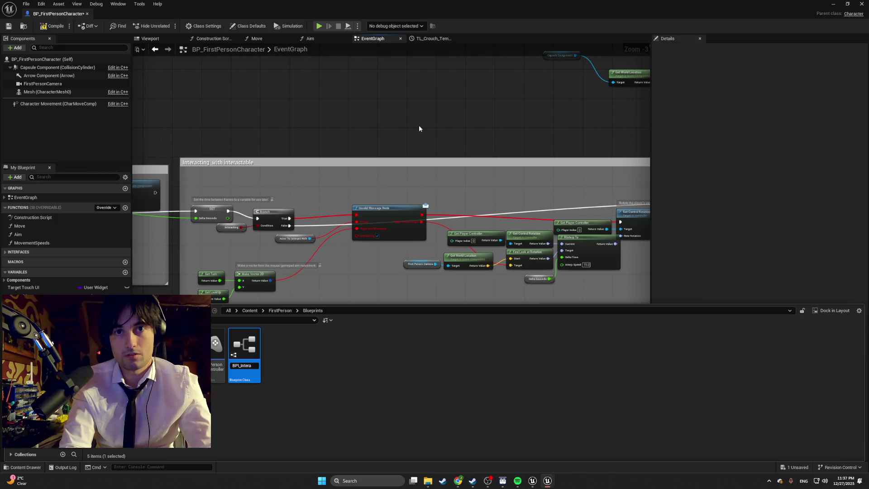
type("le")
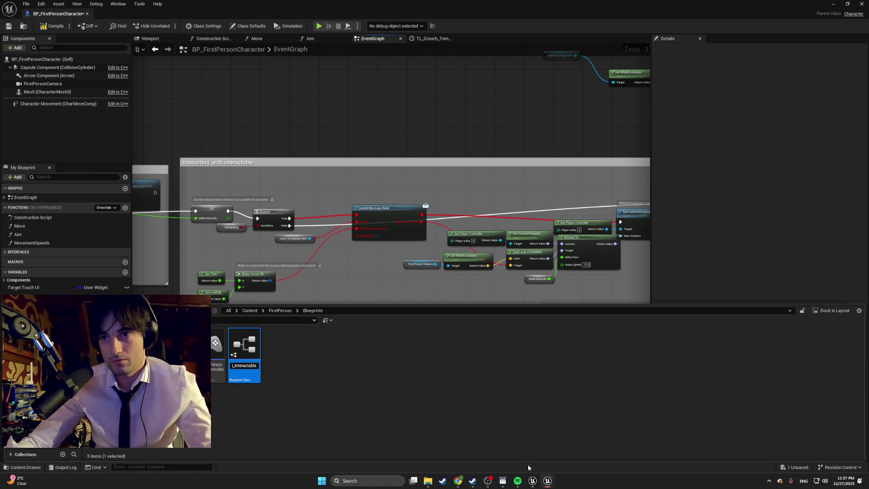
left_click(531, 482)
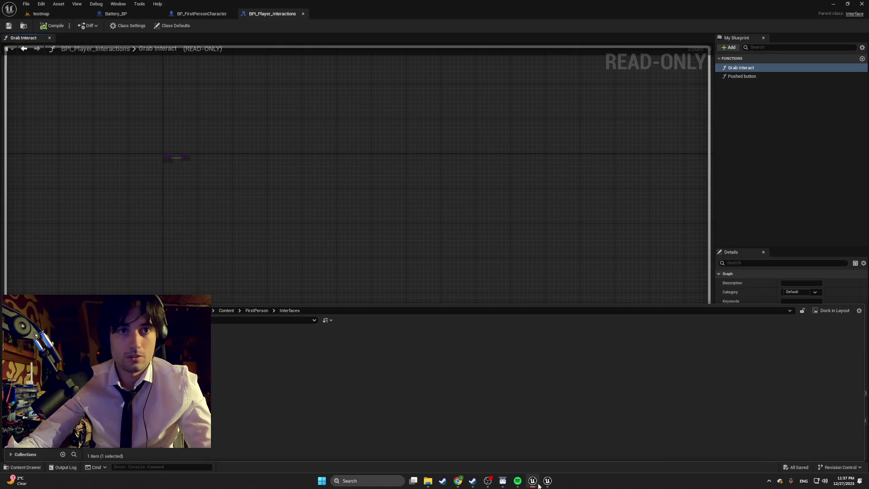
mouse_move(547, 482)
left_click(590, 441)
Step: Rename the interface asset to BPI_Player_Interactions and open it for editing
left_click(241, 363)
type("BPI_In")
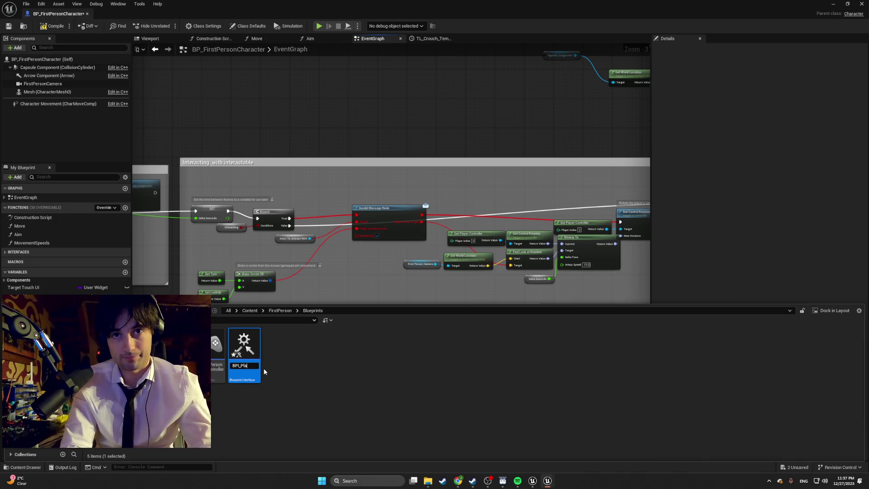
type("_I")
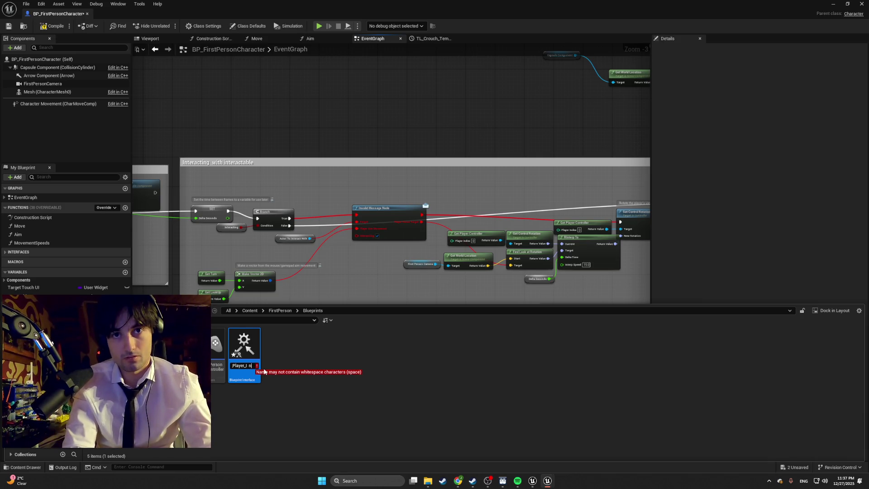
type("nteractions")
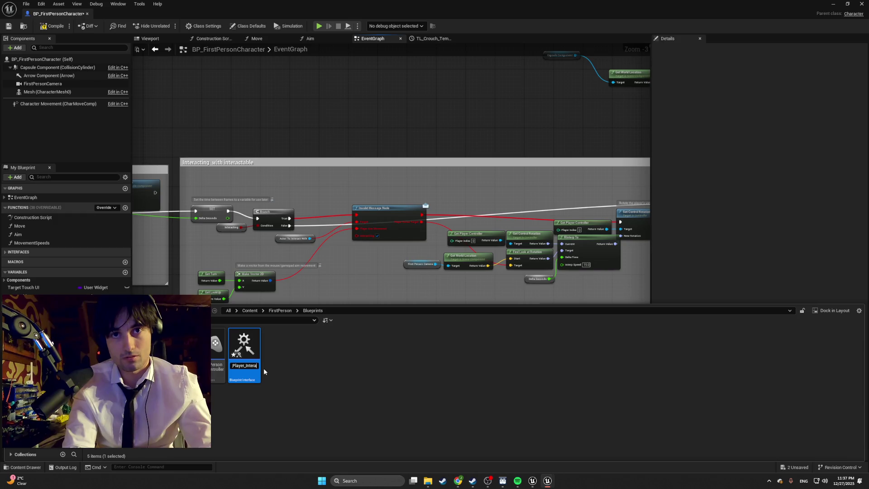
key("Return")
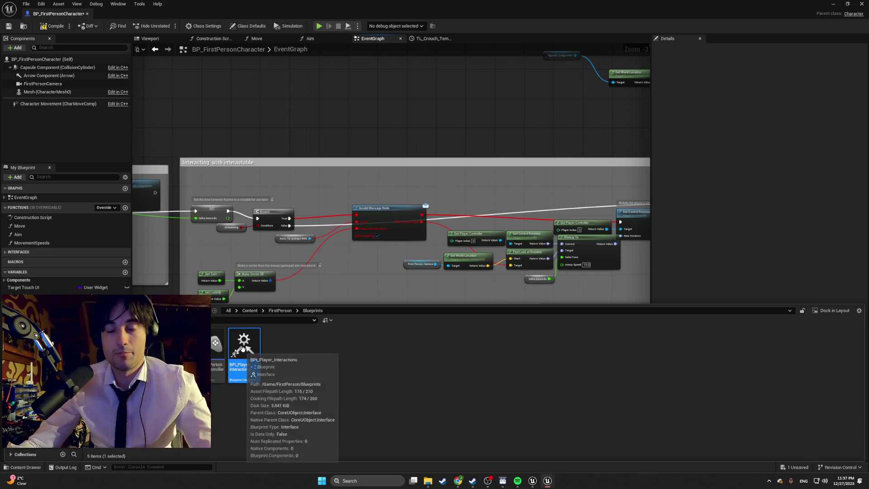
double_click(251, 349)
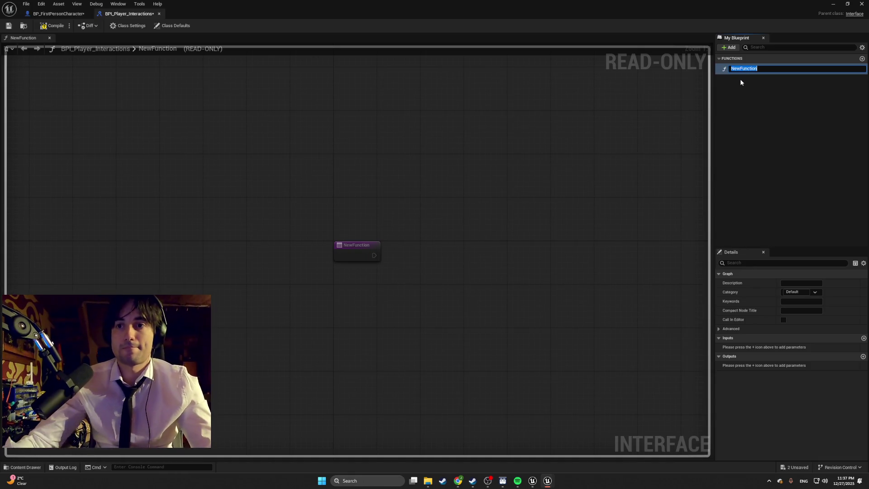
Step: In the reference project, display the Grab Interact function's inputs and outputs in Details
left_click(532, 482)
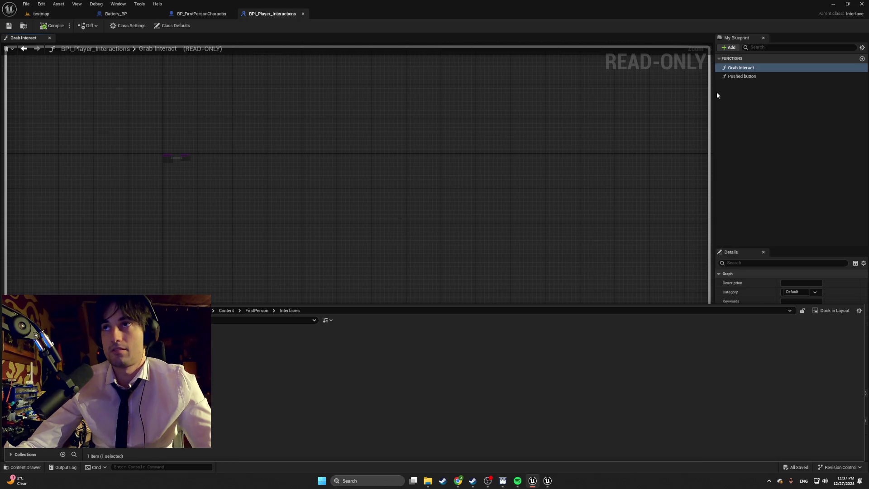
right_click(734, 69)
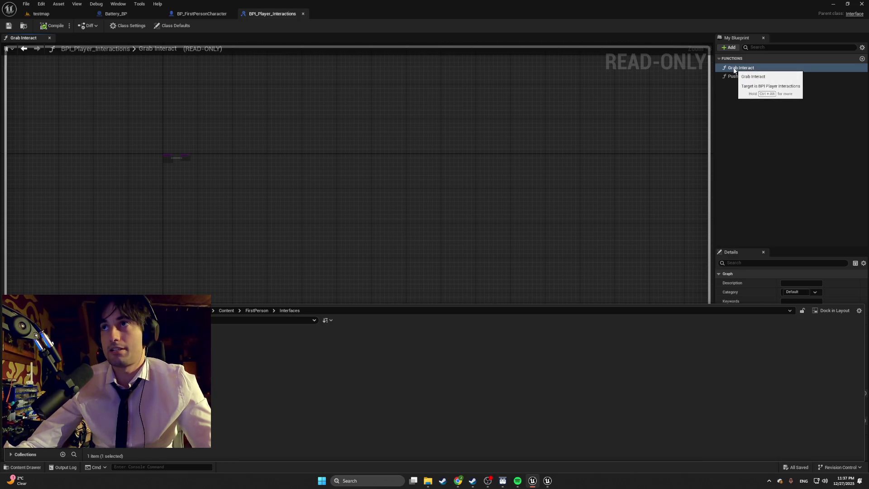
left_click(734, 71)
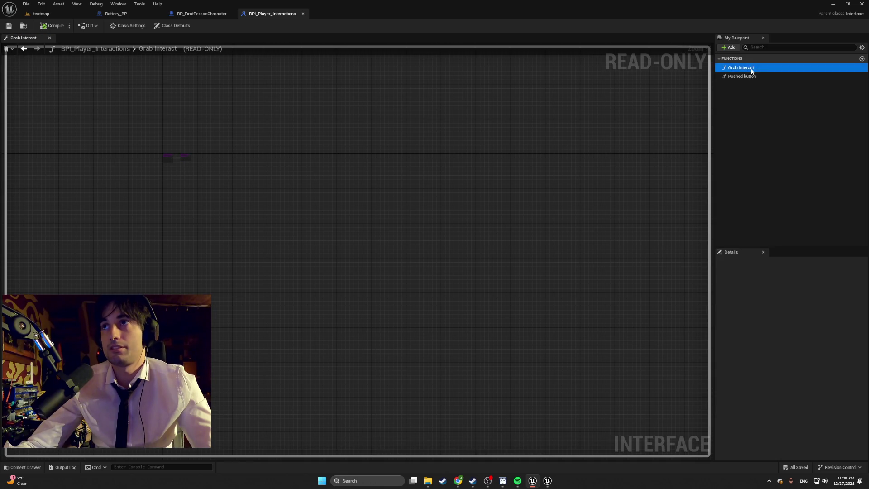
left_click(751, 69)
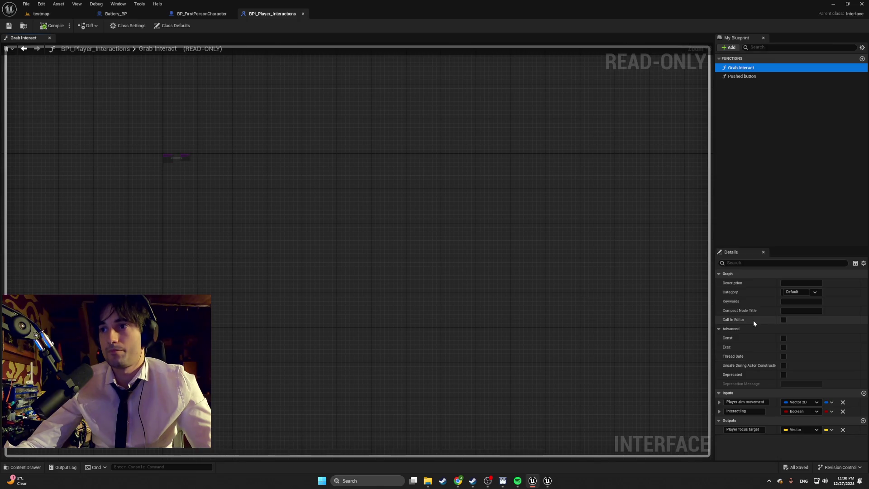
Step: Expand the Player aim movement and Interacting inputs, compare Pushed button, then return to the new interface
left_click(720, 402)
scroll(735, 386, "down", 1)
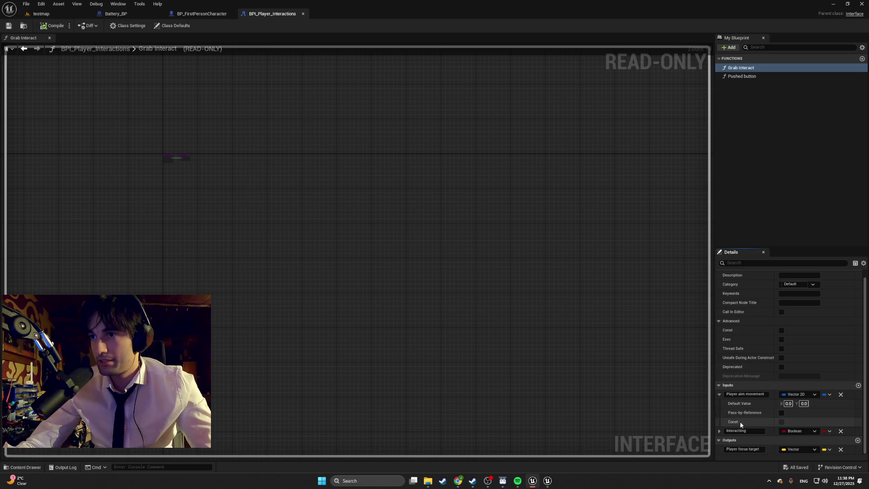
left_click(720, 430)
scroll(739, 398, "down", 1)
scroll(739, 397, "down", 2)
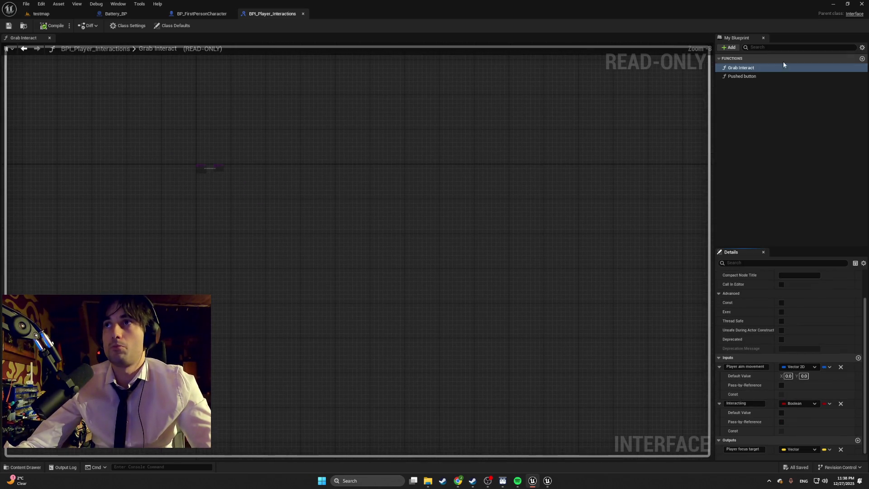
left_click(758, 77)
left_click(755, 68)
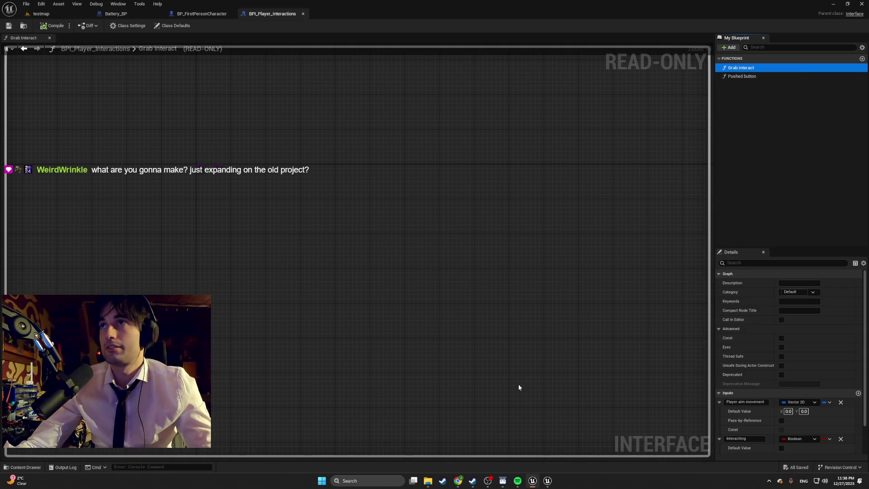
mouse_move(548, 483)
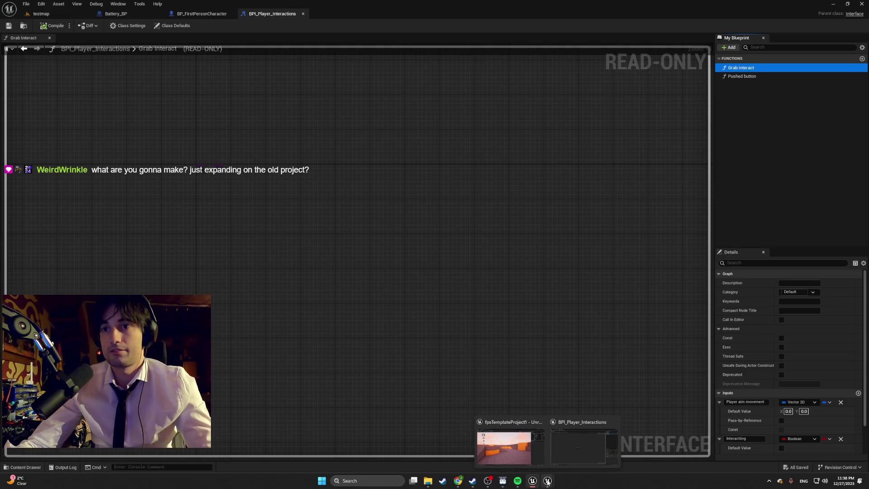
left_click(578, 446)
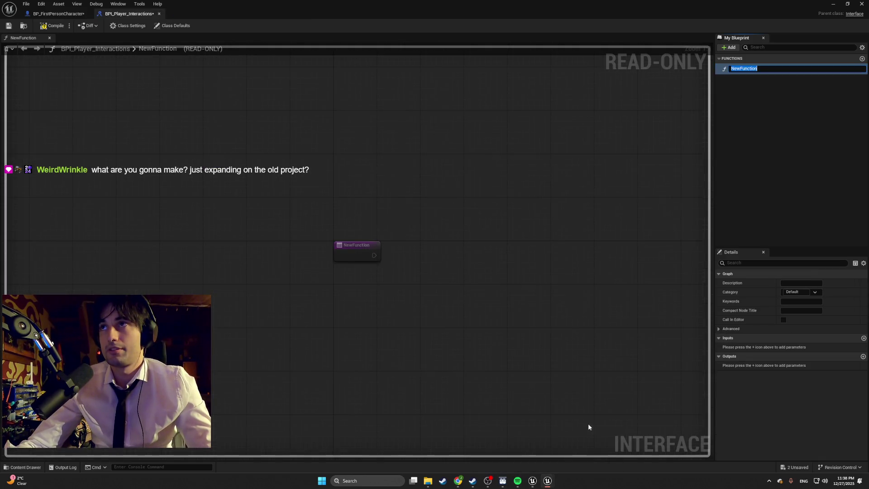
Step: Rename NewFunction to Grab Interact and add one input parameter
type("Grab I")
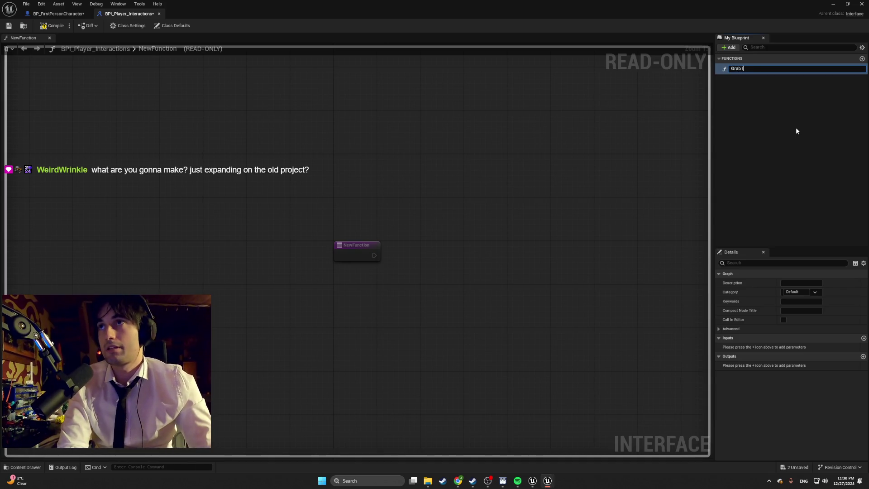
type("nteract")
key("Return")
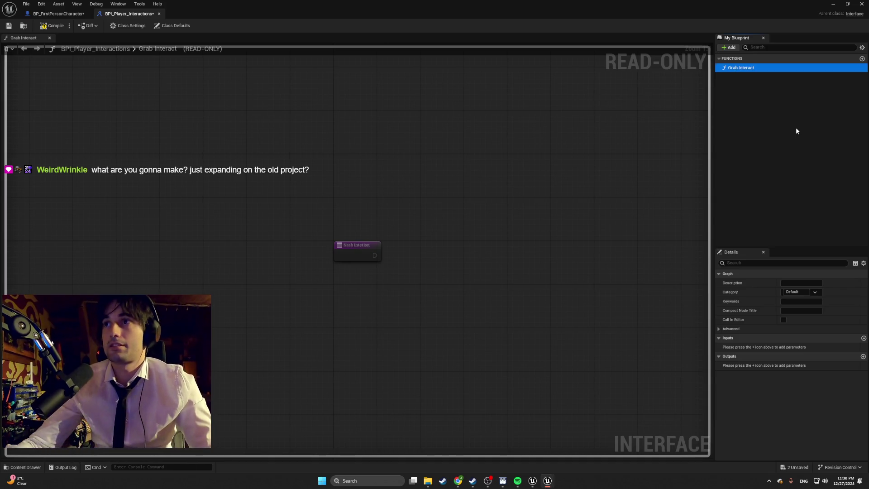
left_click(768, 83)
left_click(765, 68)
left_click(720, 330)
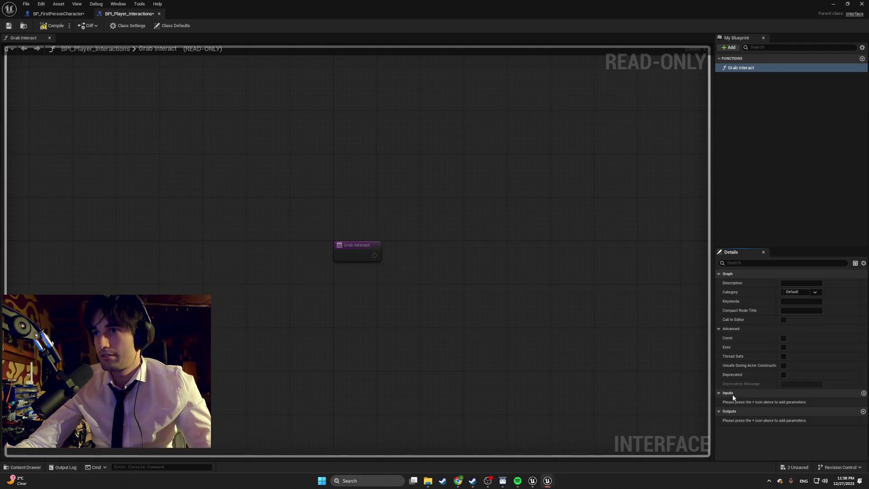
left_click(864, 393)
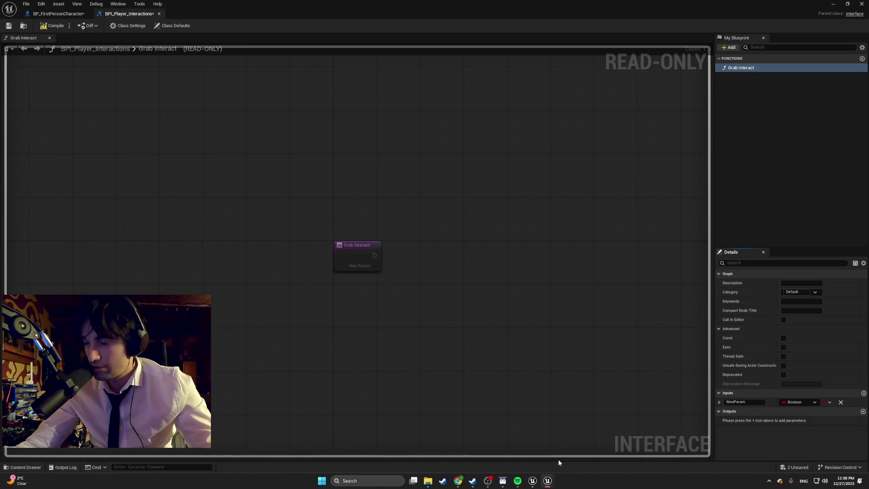
left_click(533, 481)
type("Player aim movement")
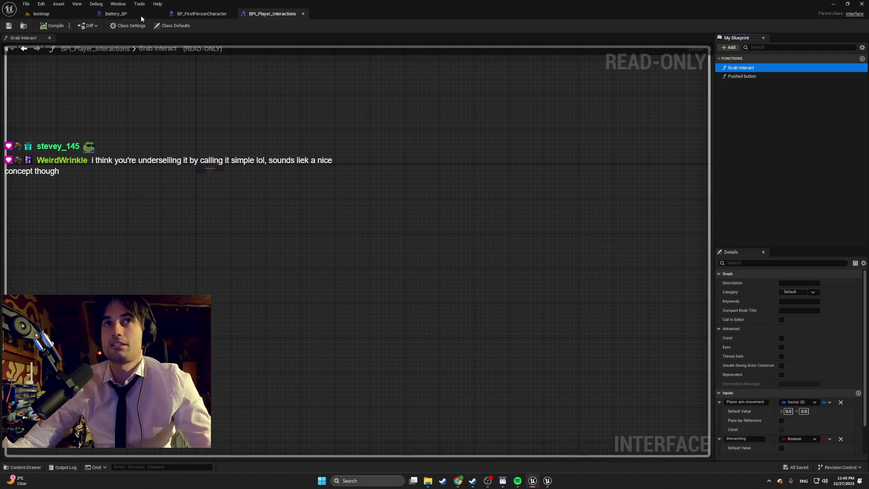
left_click(202, 14)
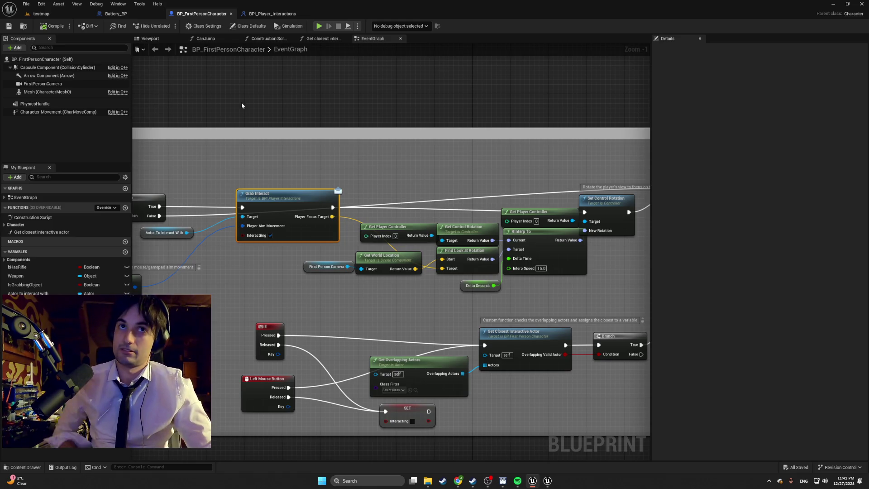
Step: Zoom and pan the reference EventGraph to the Interacting with interactable and Object Picked Up Loop comment boxes
scroll(233, 126, "down", 6)
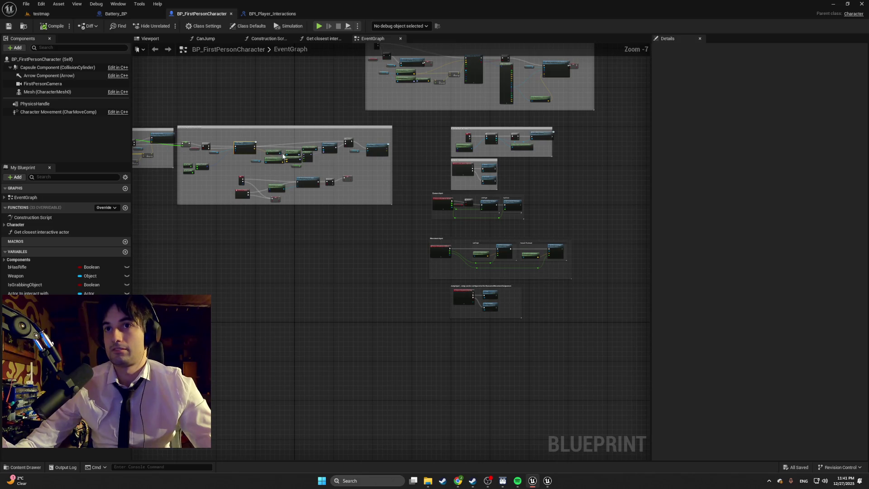
scroll(283, 156, "up", 4)
scroll(274, 132, "down", 3)
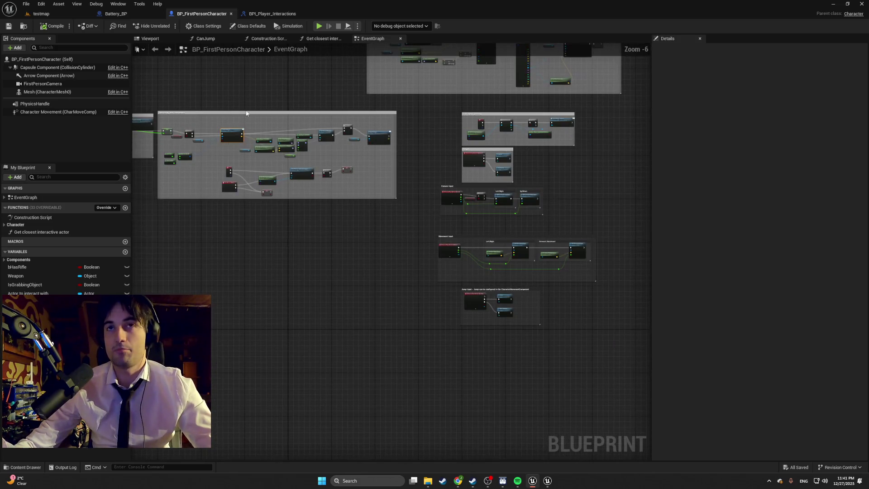
left_click_drag(247, 115, 271, 138)
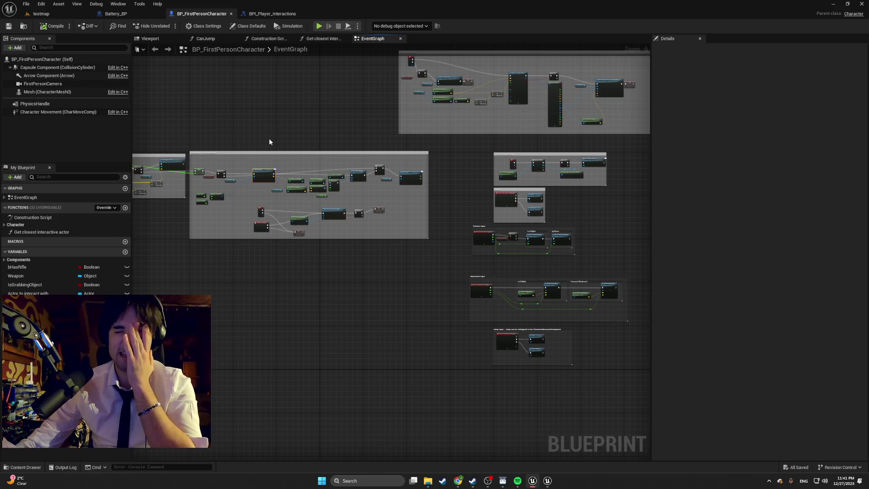
left_click_drag(265, 136, 340, 137)
scroll(336, 156, "up", 3)
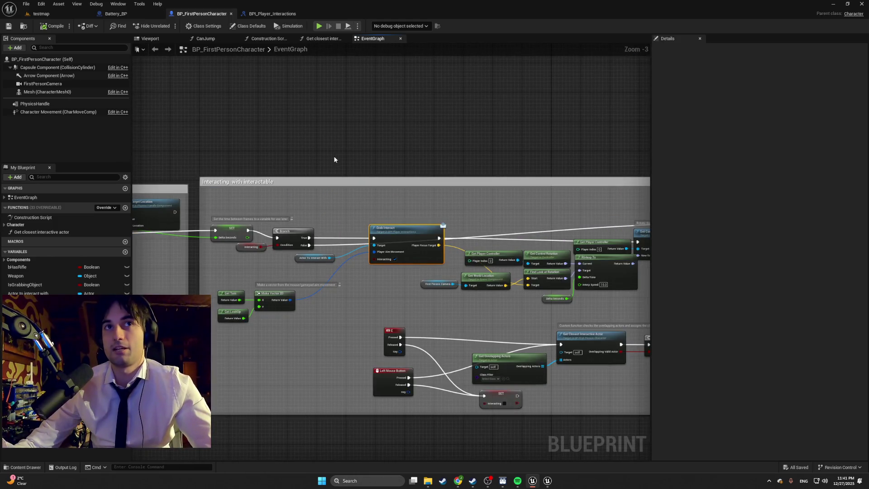
left_click_drag(282, 151, 328, 125)
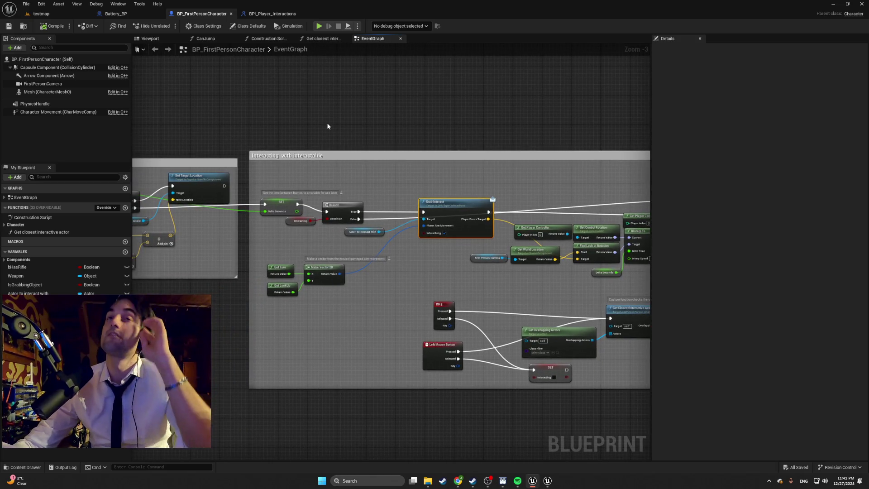
mouse_move(228, 107)
left_mouse_down()
mouse_move(378, 107)
mouse_move(343, 136)
mouse_move(272, 128)
mouse_move(353, 100)
mouse_move(417, 115)
left_mouse_up()
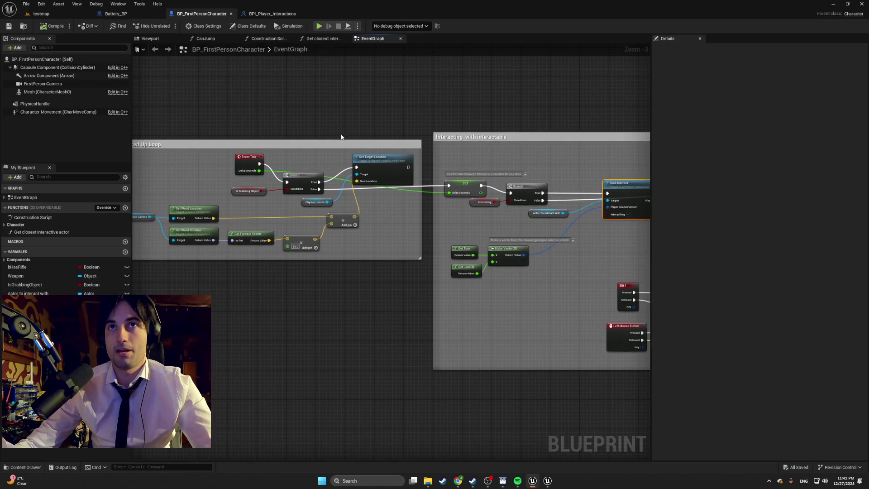
Step: Cycle through the open Unreal windows to bring up the old game-jam testmap editor
mouse_move(545, 481)
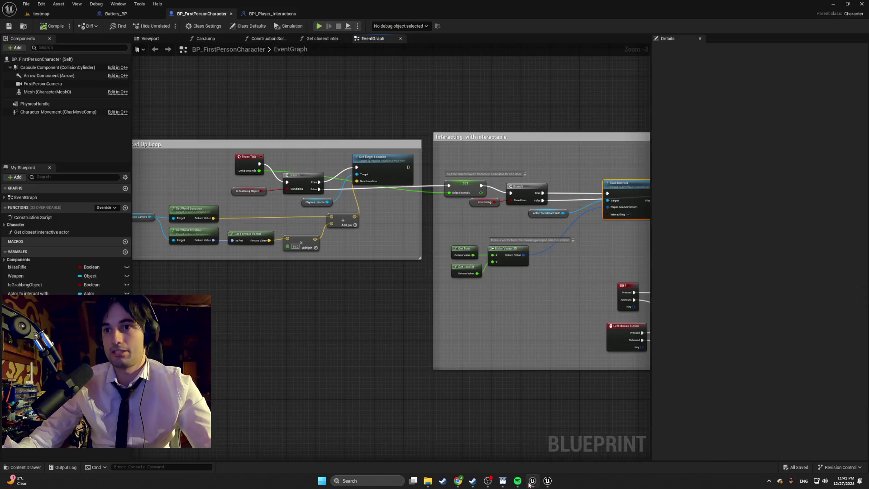
left_click(532, 480)
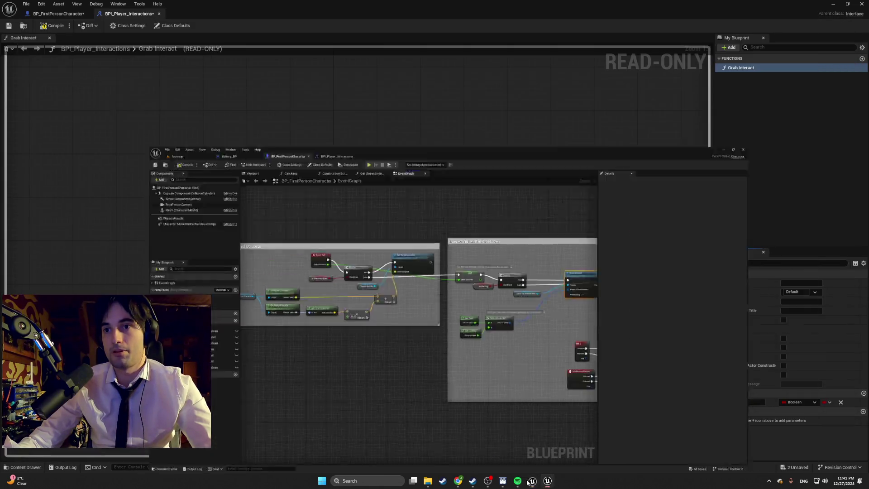
left_click(532, 480)
left_click(542, 481)
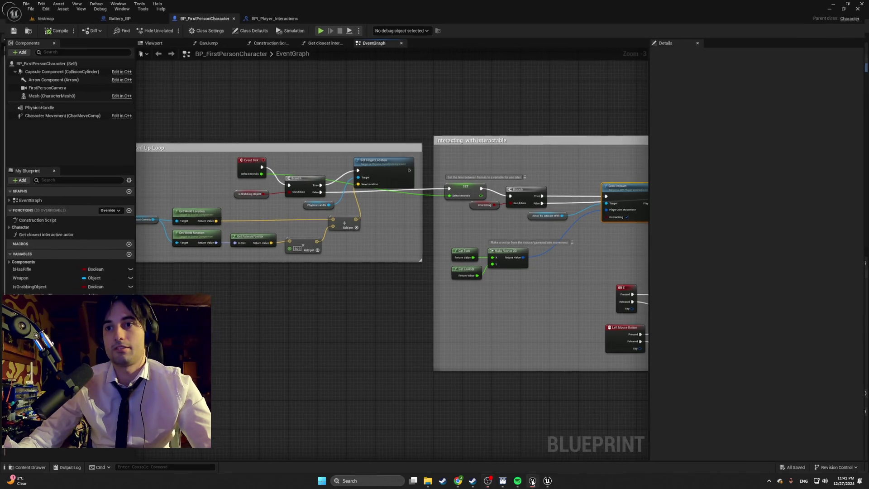
left_click(831, 6)
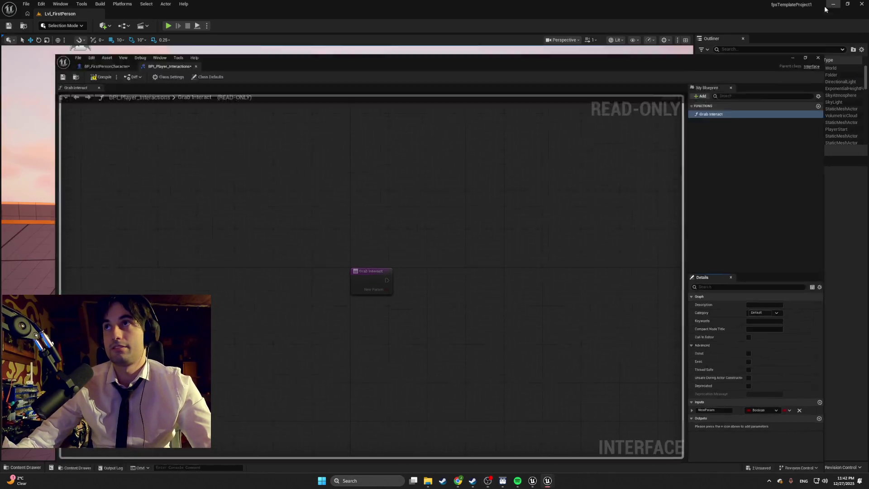
left_click(532, 479)
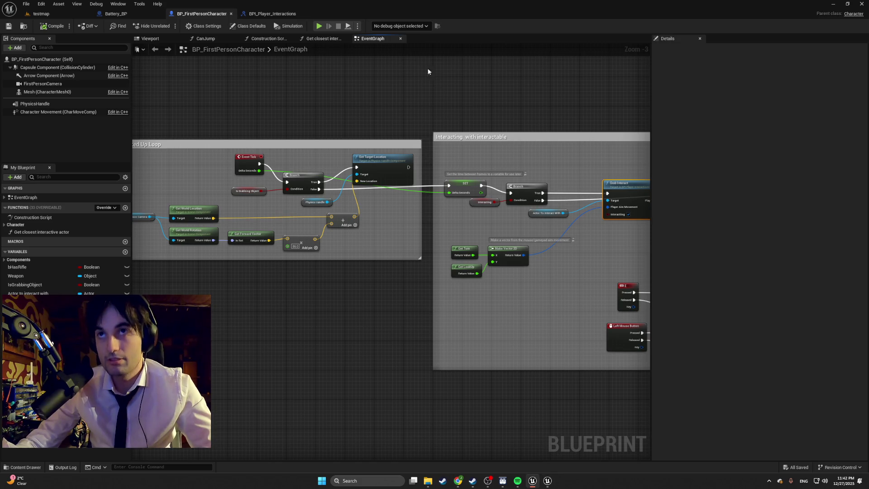
left_click_drag(408, 6, 406, 101)
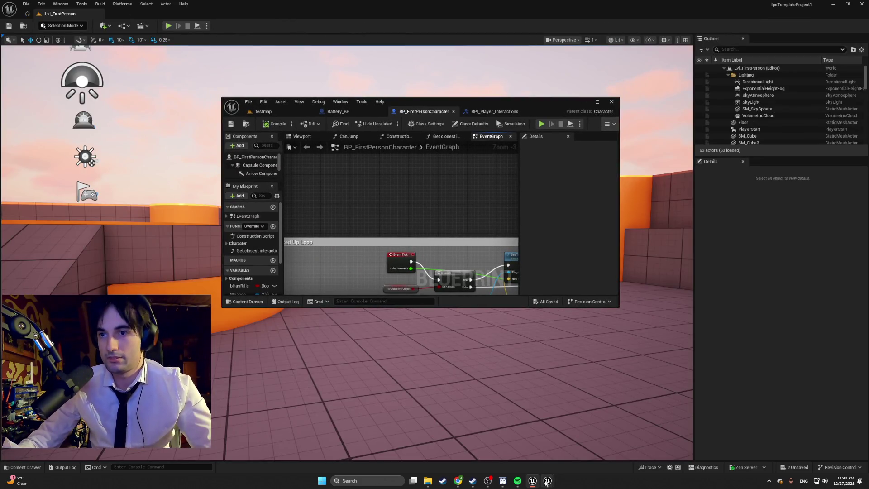
mouse_move(543, 482)
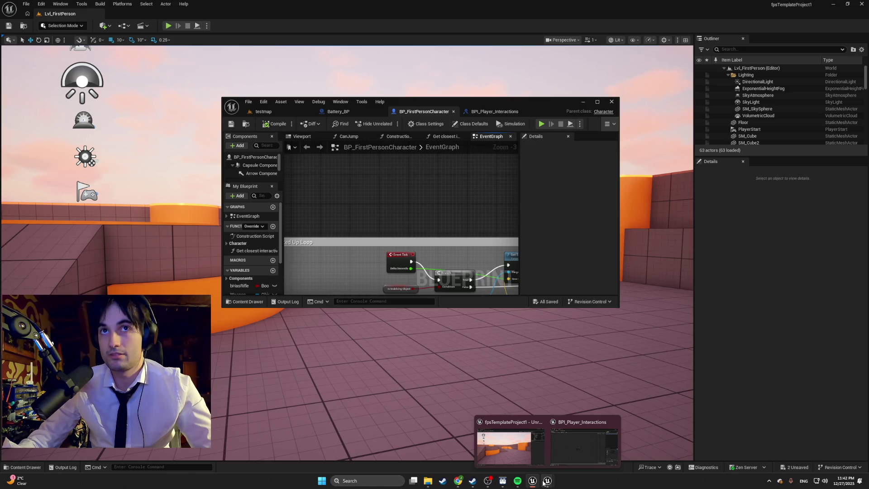
left_click(584, 447)
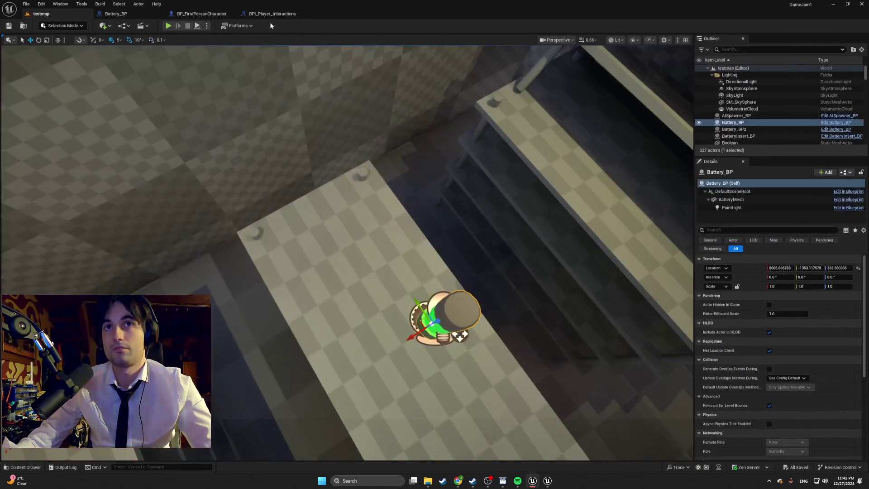
Step: Run a quick playtest, then move the PlayerStart into the battery room
left_click(168, 25)
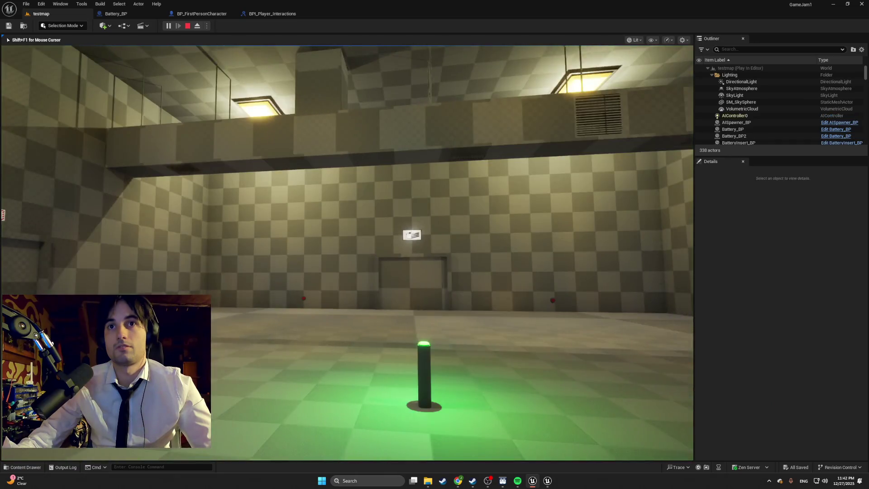
key("Escape")
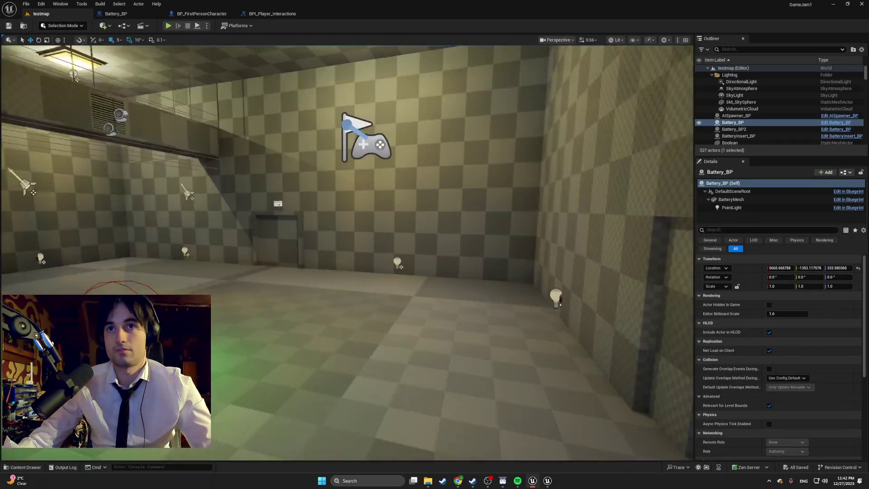
mouse_move(343, 226)
left_mouse_down()
mouse_move(344, 213)
mouse_move(335, 244)
mouse_move(348, 222)
left_mouse_up()
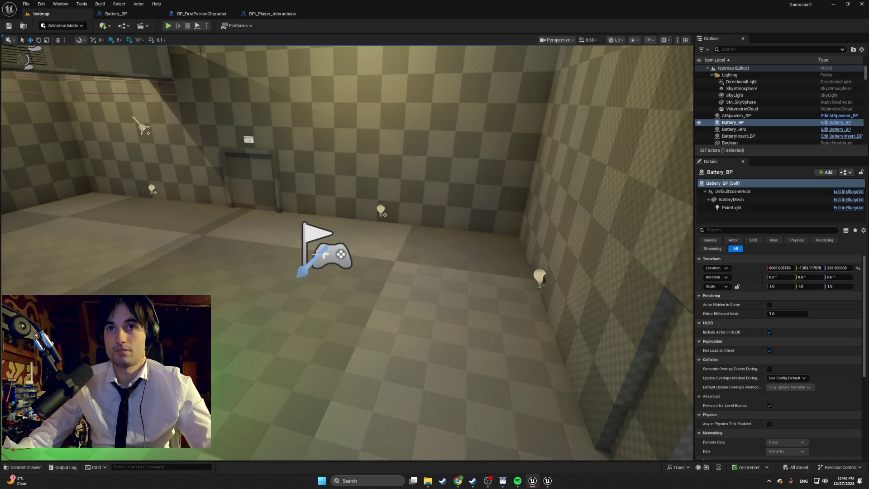
left_click(324, 255)
left_click_drag(320, 249, 319, 248)
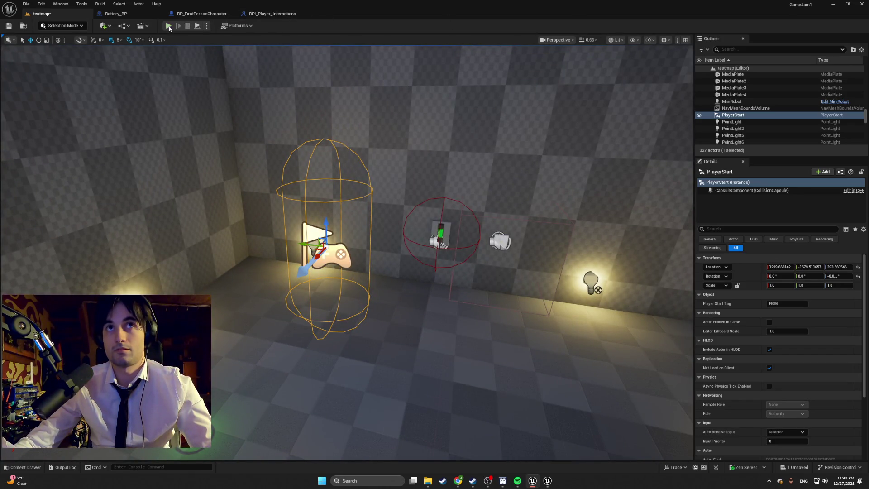
Step: Playtest from the new PlayerStart, walking from the battery toward the TV-screen robot
left_click(168, 26)
key("w")
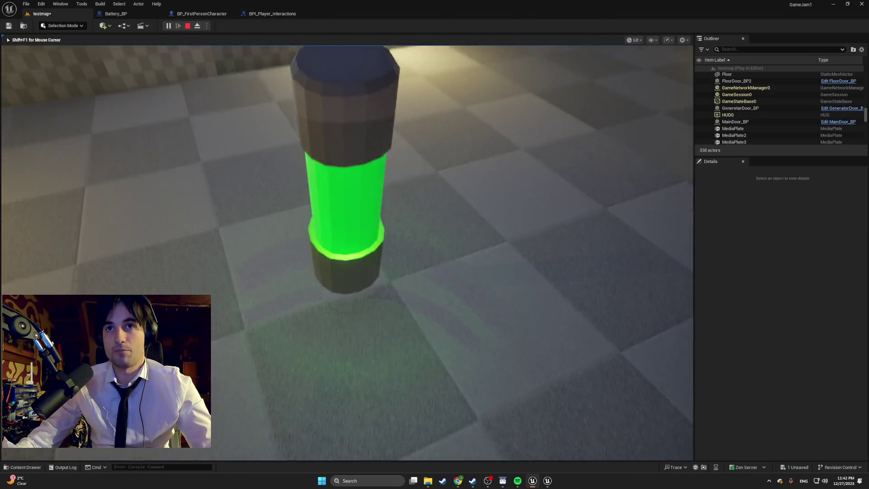
key("s")
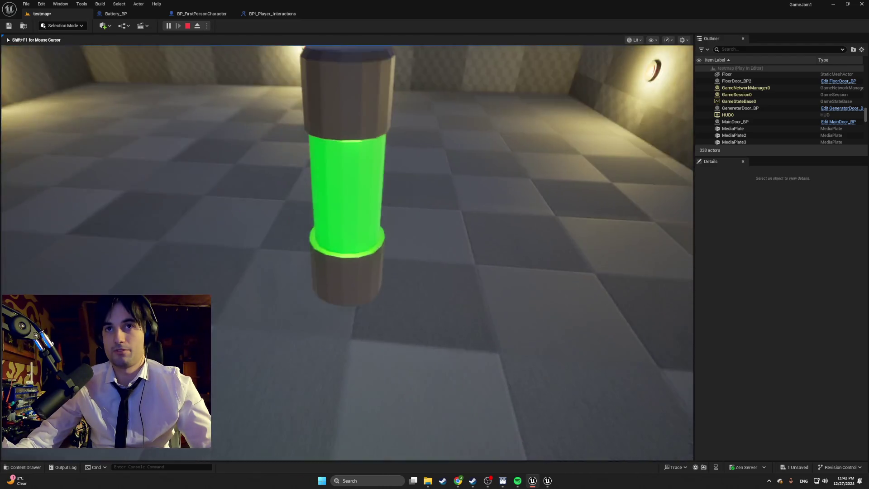
key("w")
key("s")
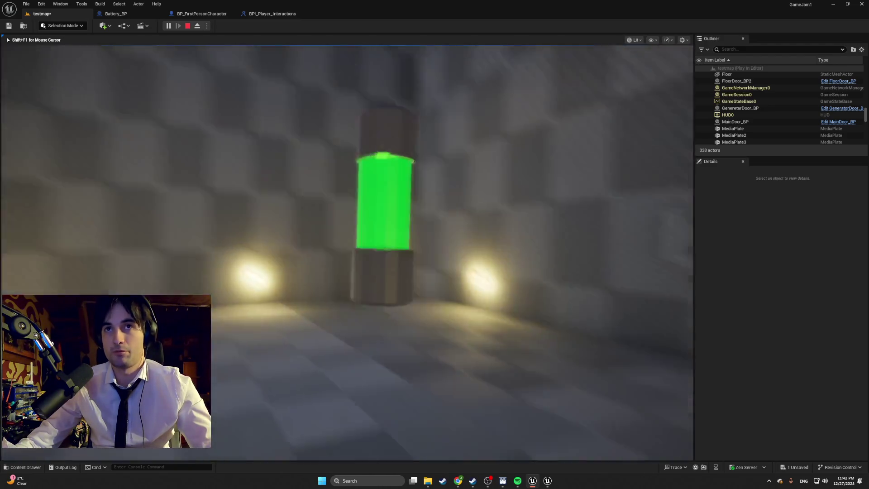
key("w")
key("w")
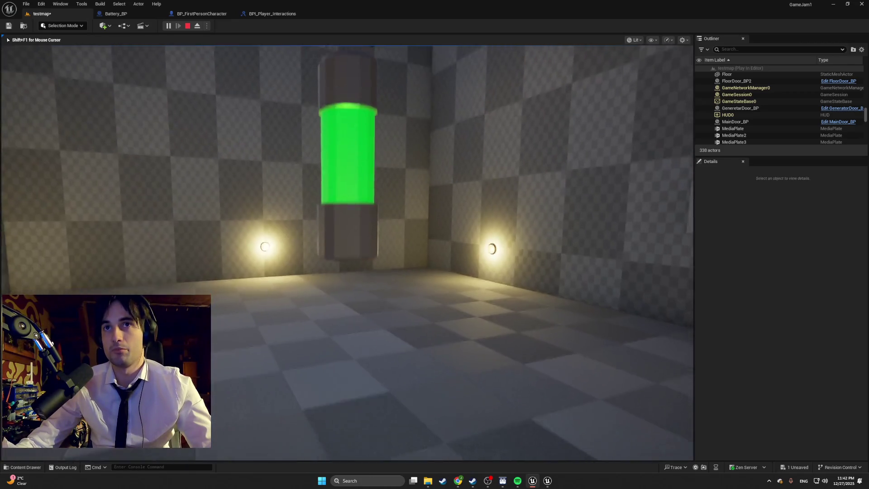
key("s")
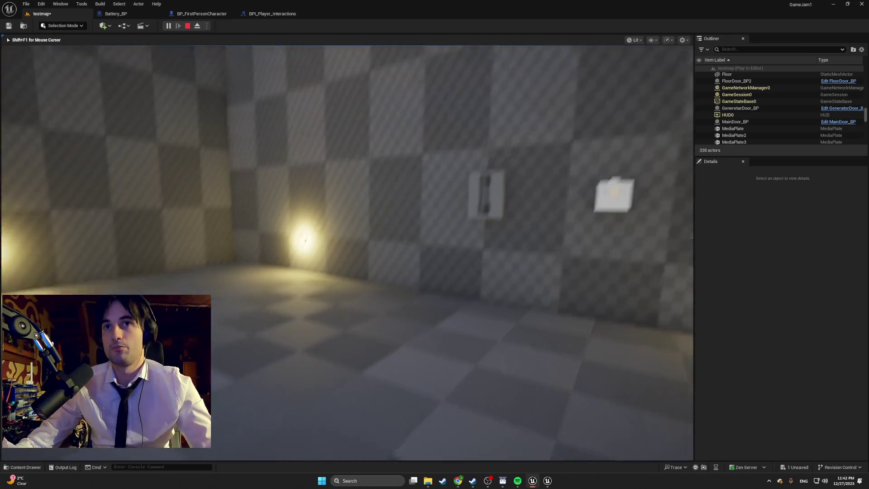
key("w")
key("s")
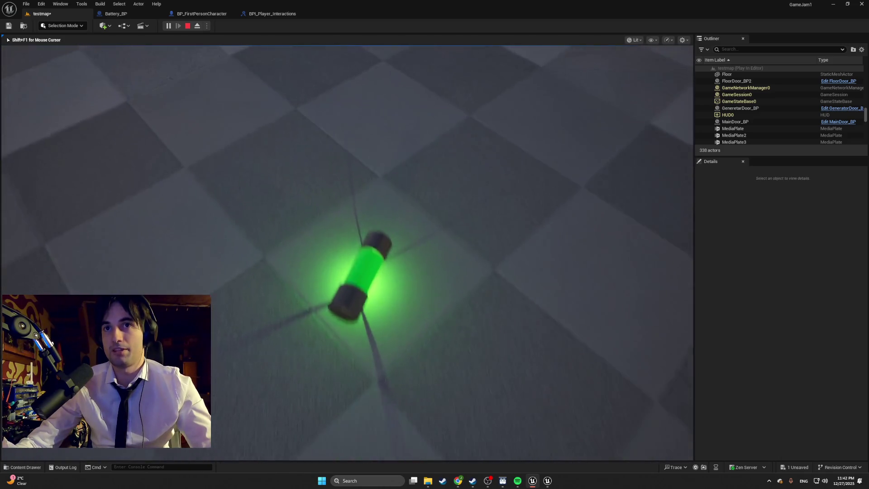
key("w")
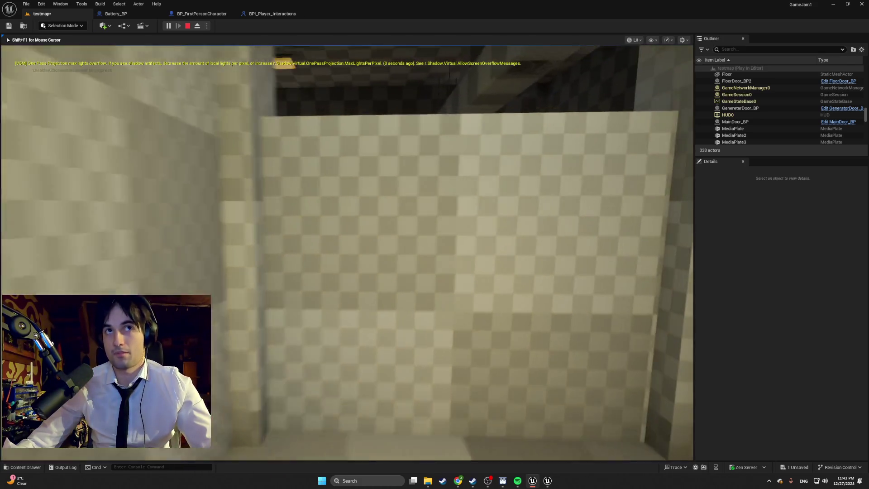
key("w")
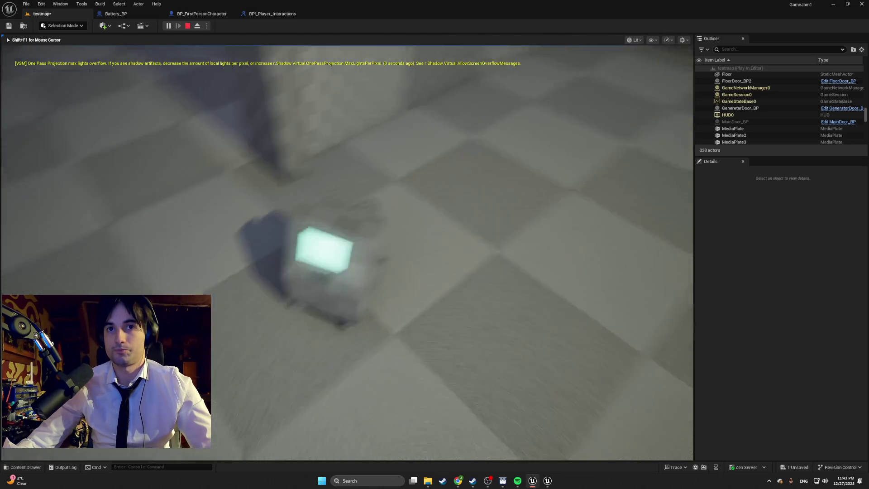
Step: Walk around the TV-screen robot and continue to the Generator Room doorway
key("w")
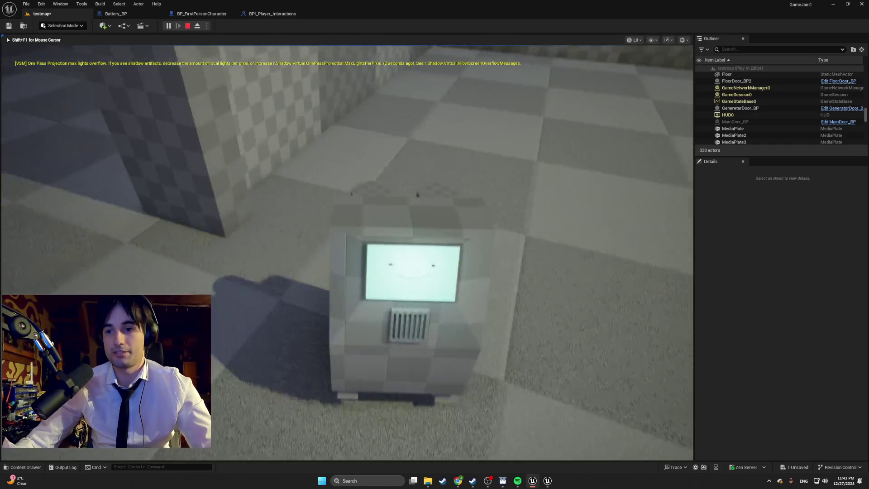
key("s")
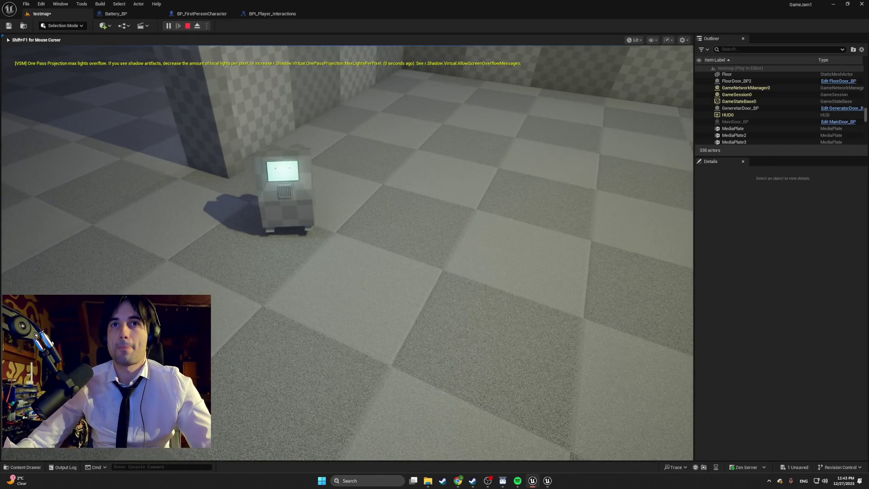
key("w")
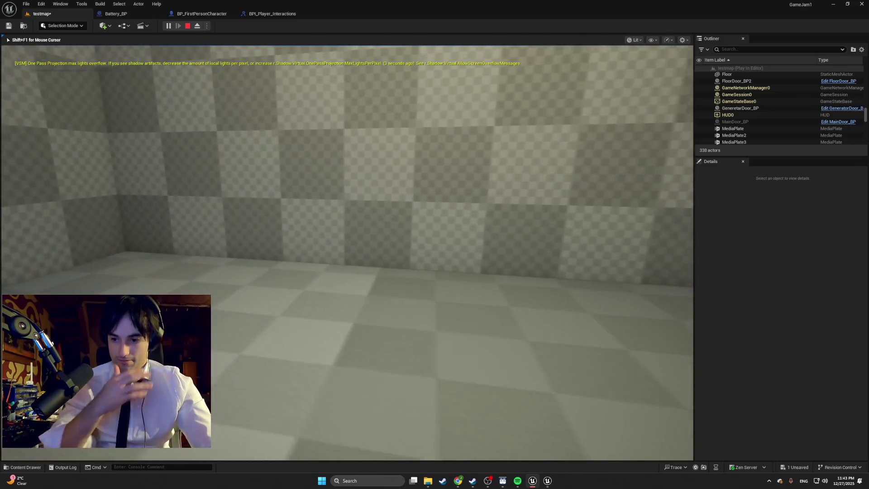
key("a")
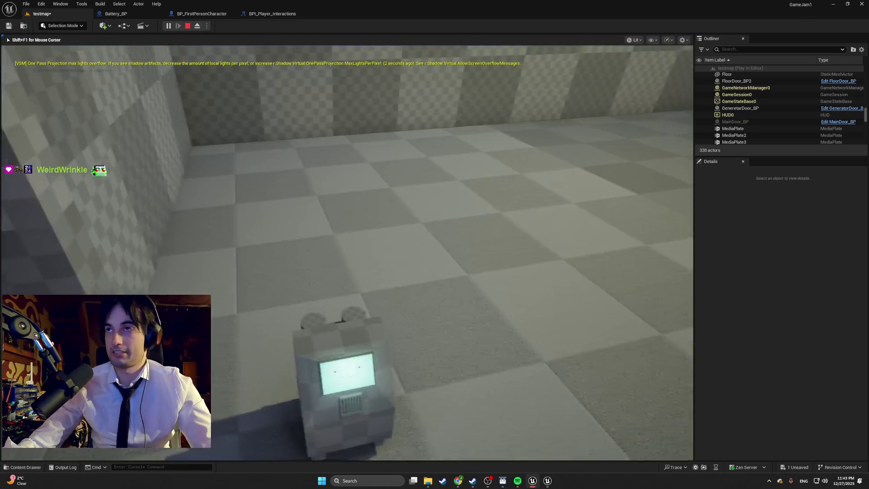
key("w")
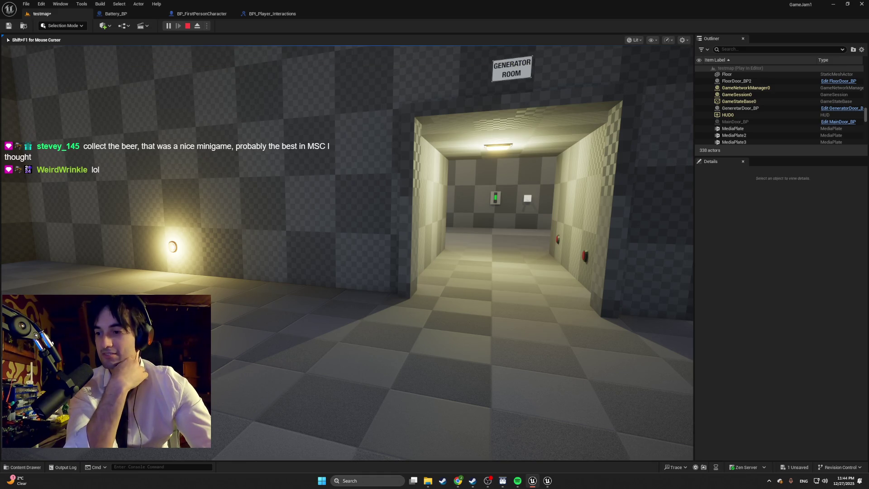
Step: Walk down the Generator Room corridor, checking the dark wall and the lit hallway
key("w")
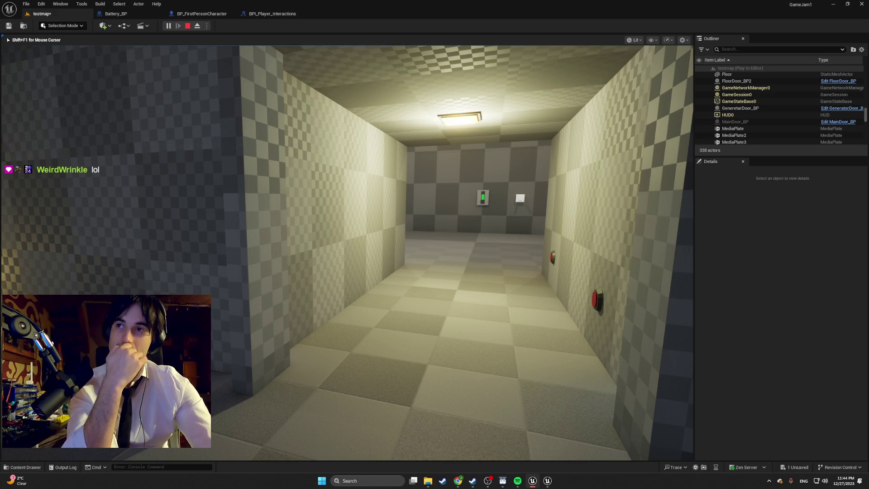
key("w")
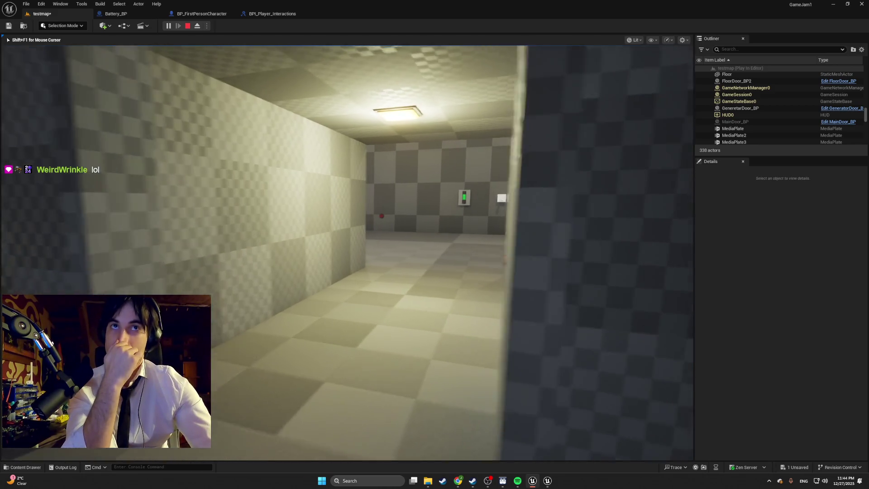
key("w")
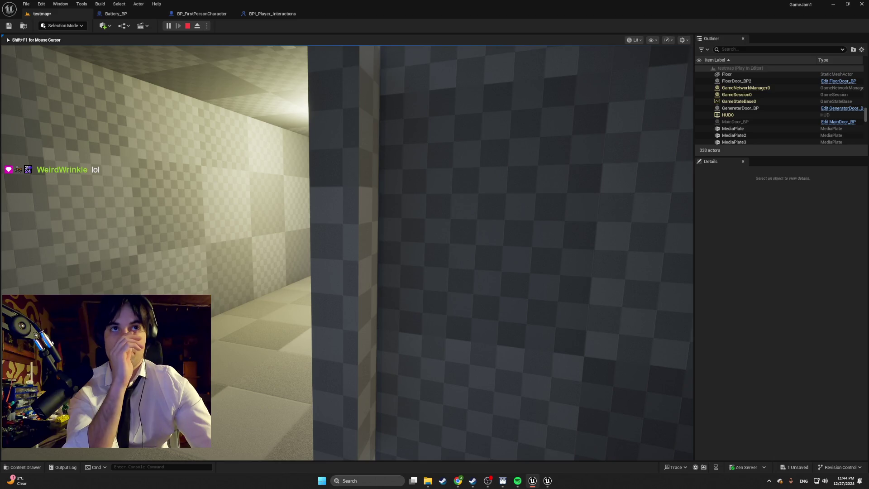
key("s")
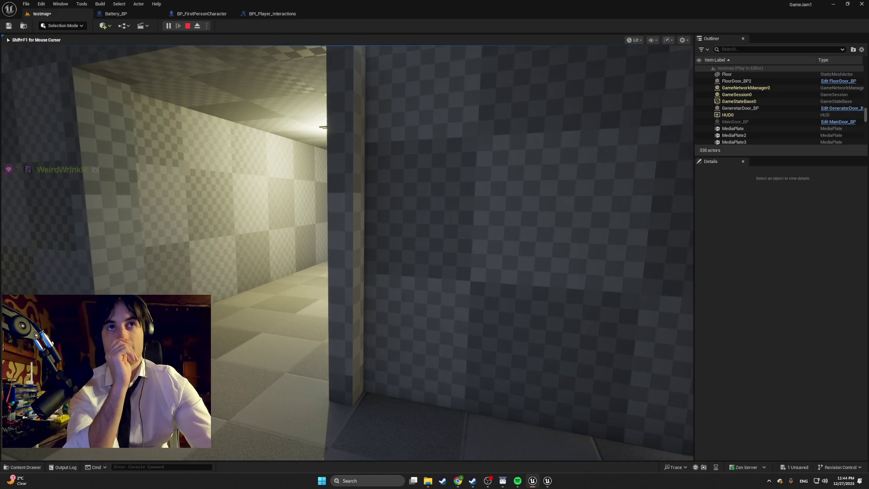
key("w")
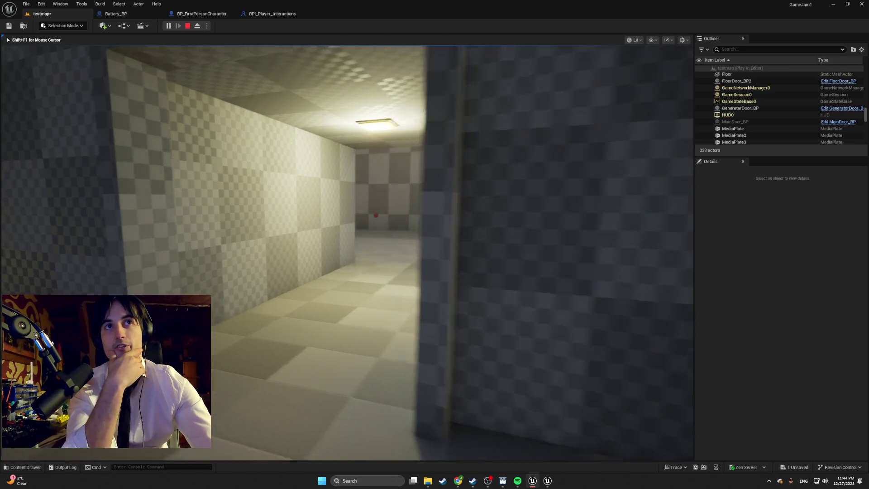
key("w")
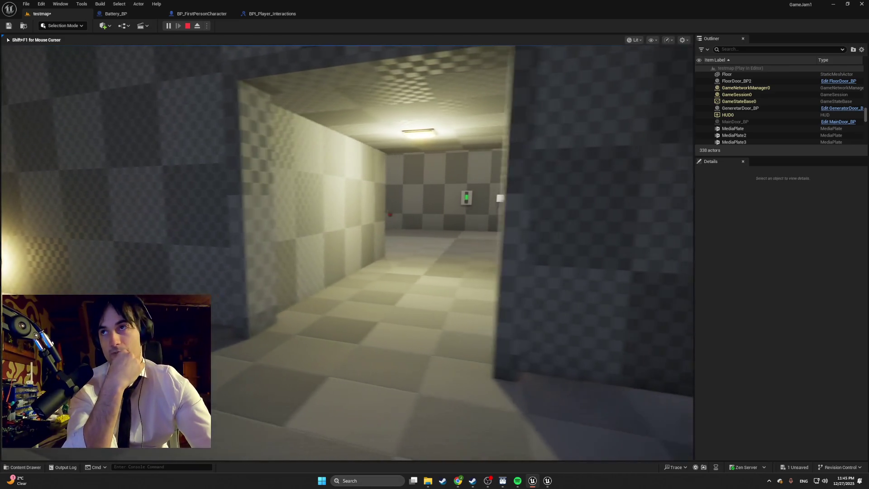
key("w")
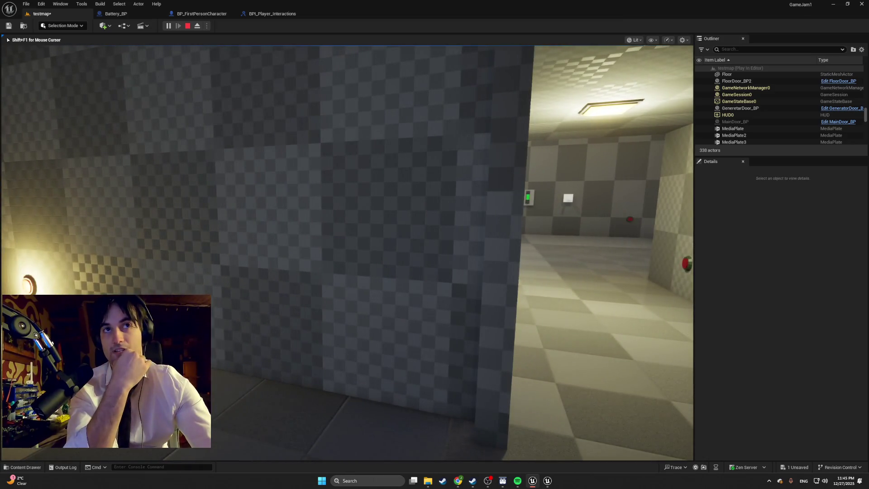
key("s")
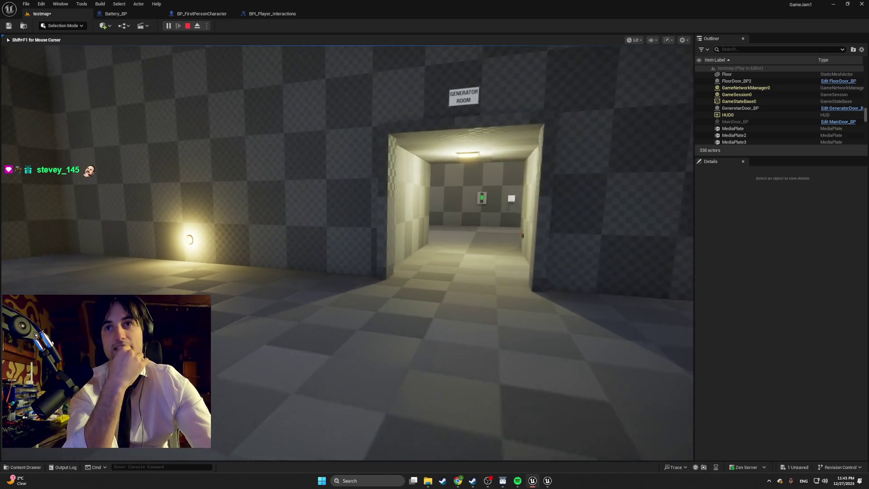
Step: Walk through the other doorway and further down the corridor, then end the playtest
key("w")
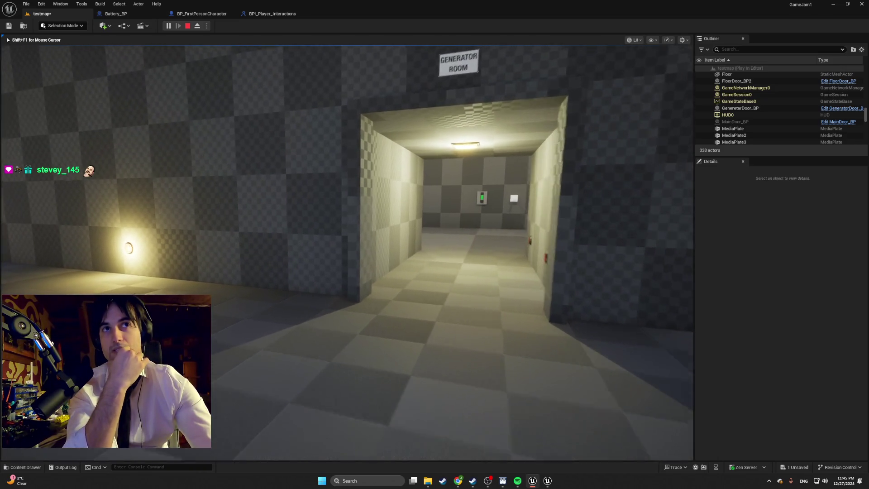
key("w")
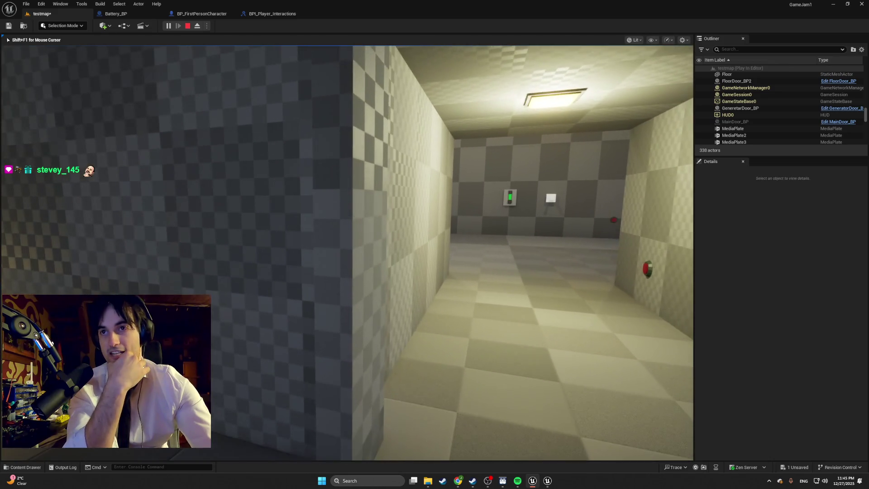
key("s")
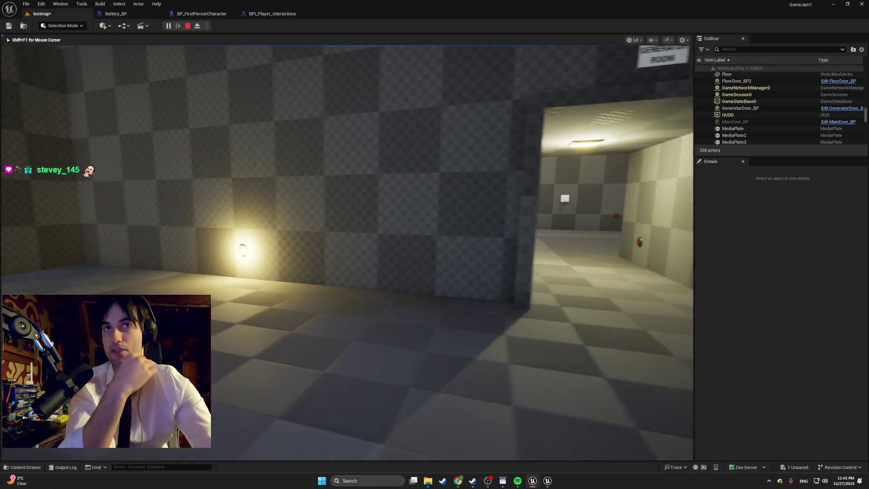
key("s")
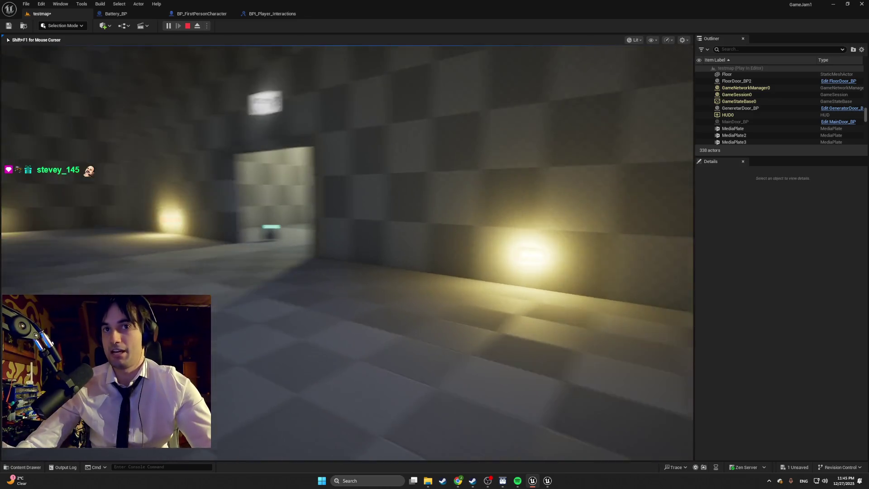
key("w")
key("w")
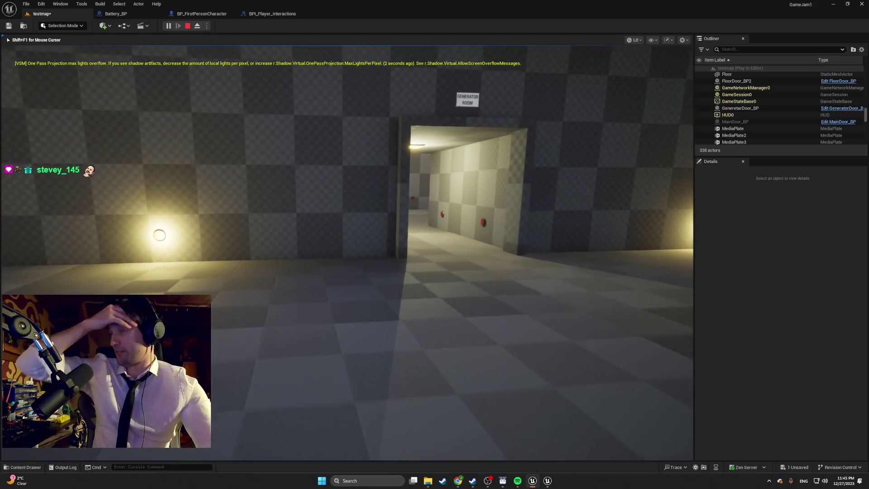
key("w")
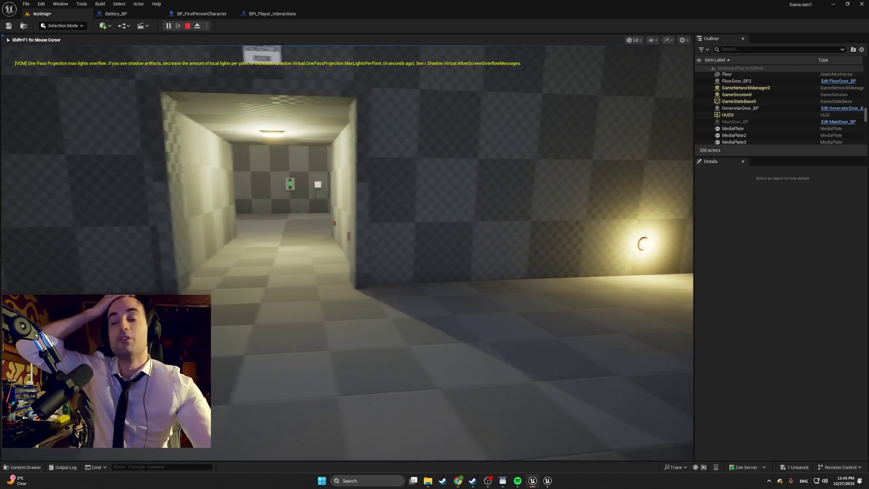
key("w")
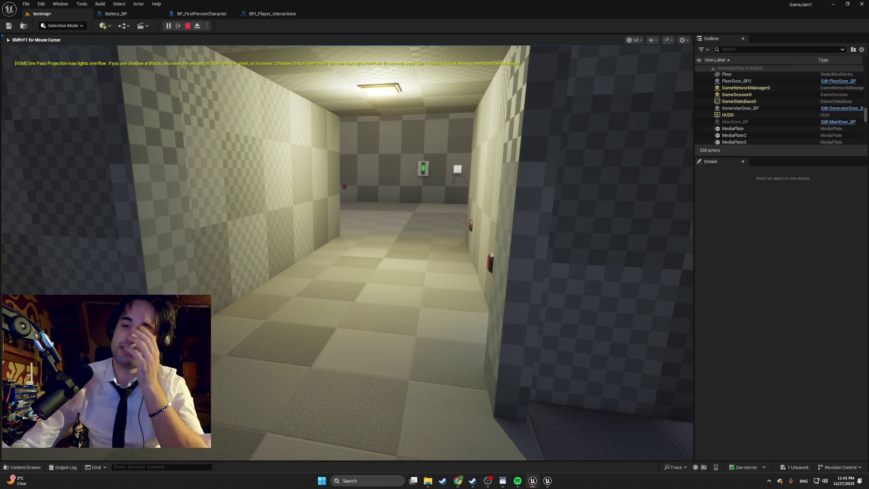
key("w")
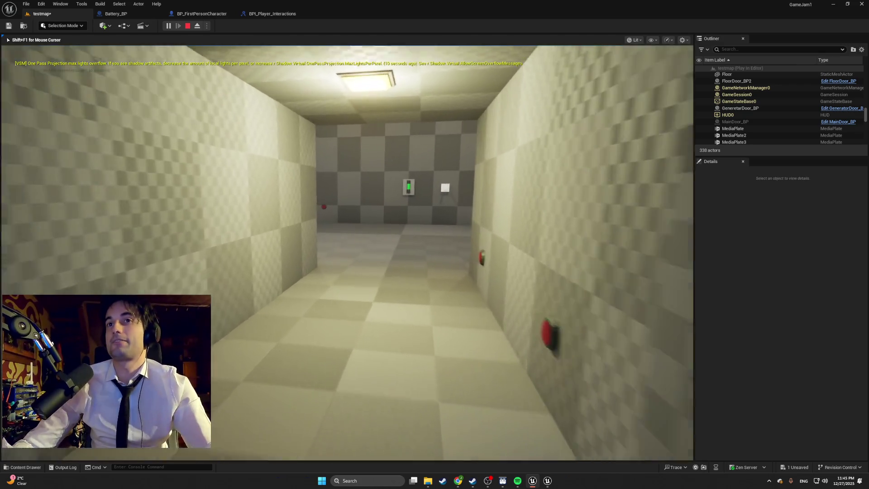
key("Escape")
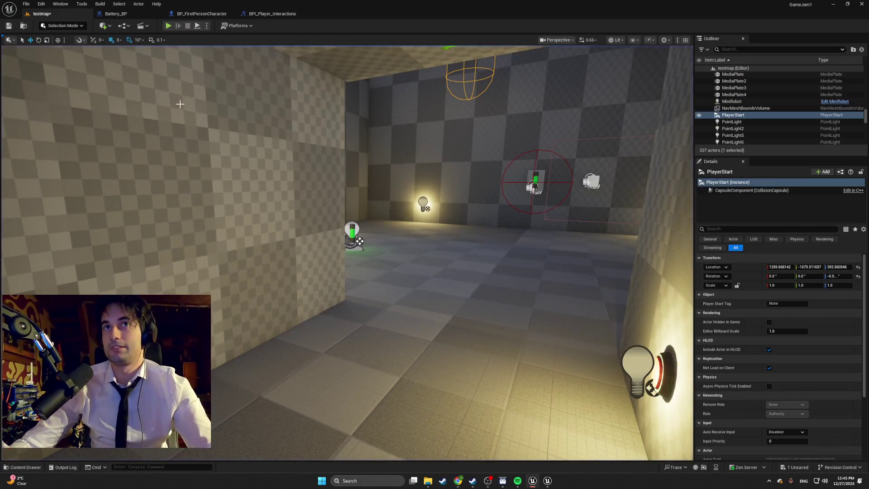
Step: Playtest the level, carry the green battery to the wall socket and slot it in, then stop
left_click(168, 26)
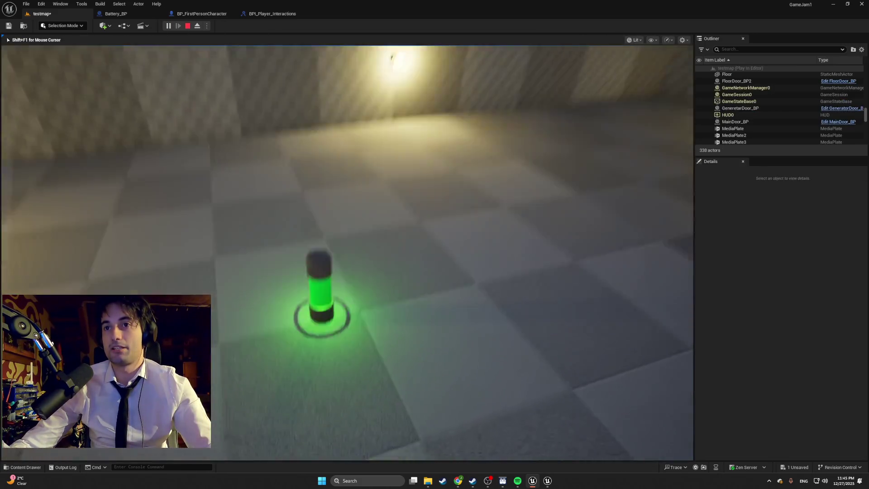
key("e")
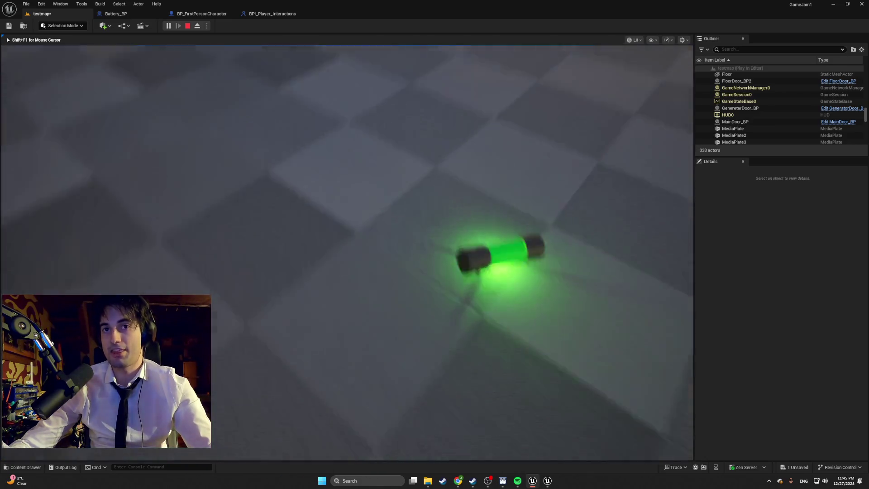
key("e")
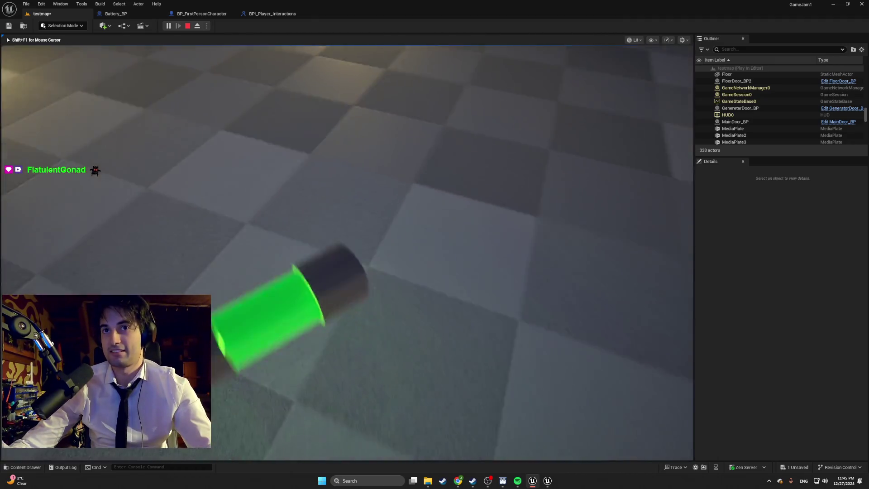
key("e")
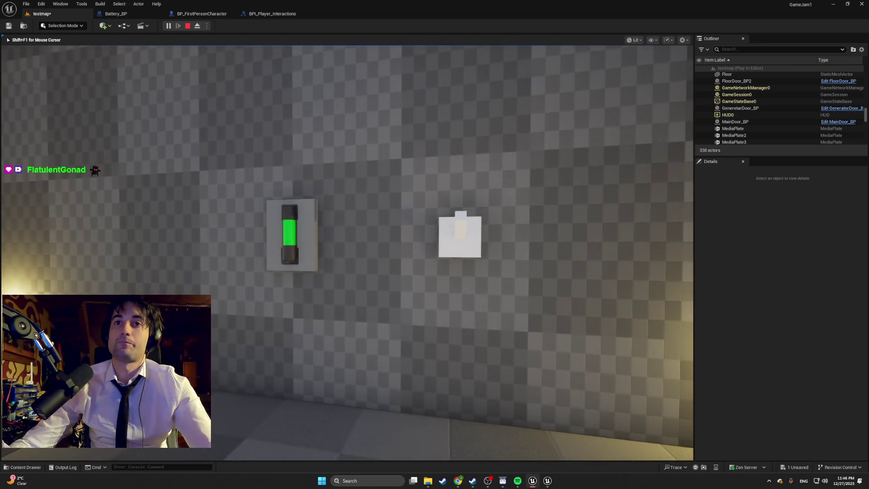
key("Escape")
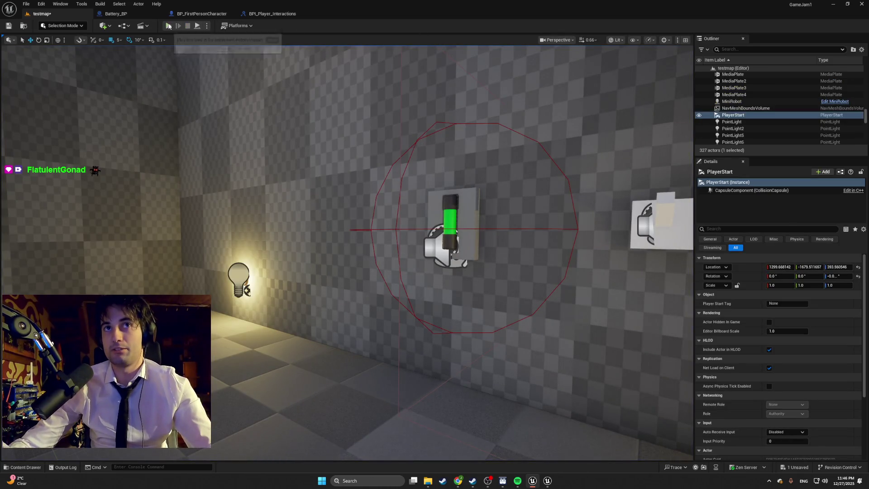
Step: Start a playtest and walk from the battery slot into the lit room with two wall lights
left_click(170, 26)
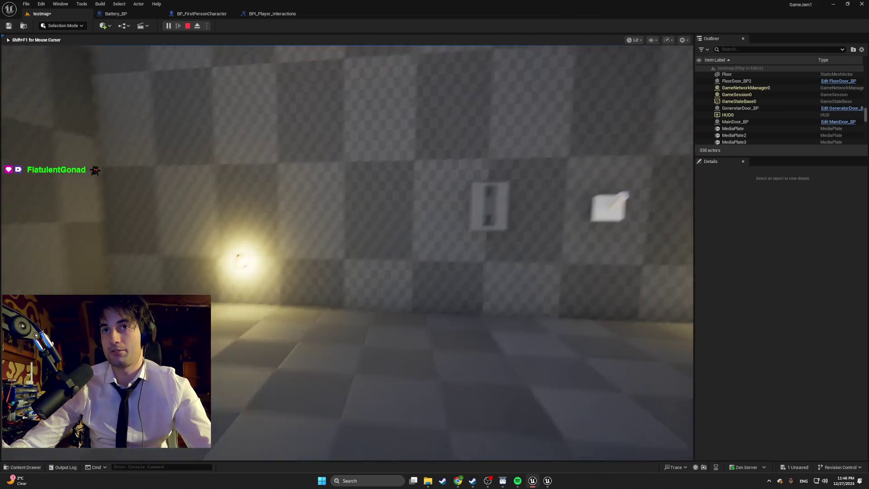
key("w")
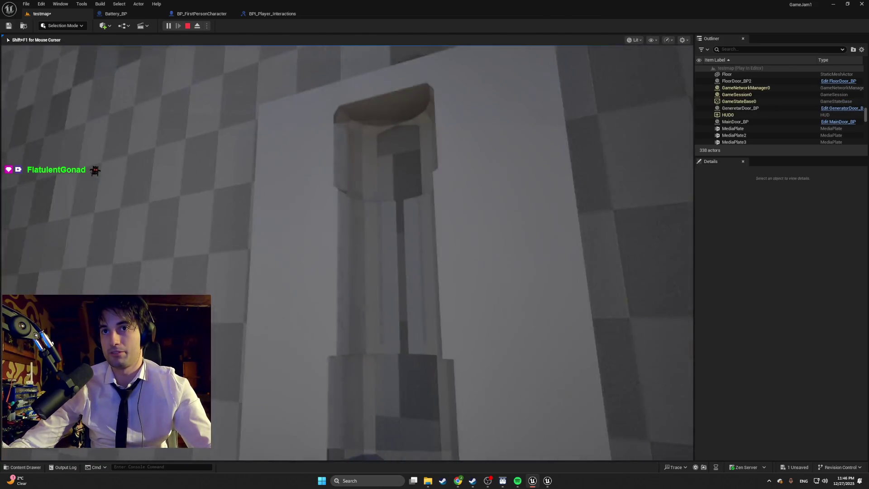
key("s")
key("w")
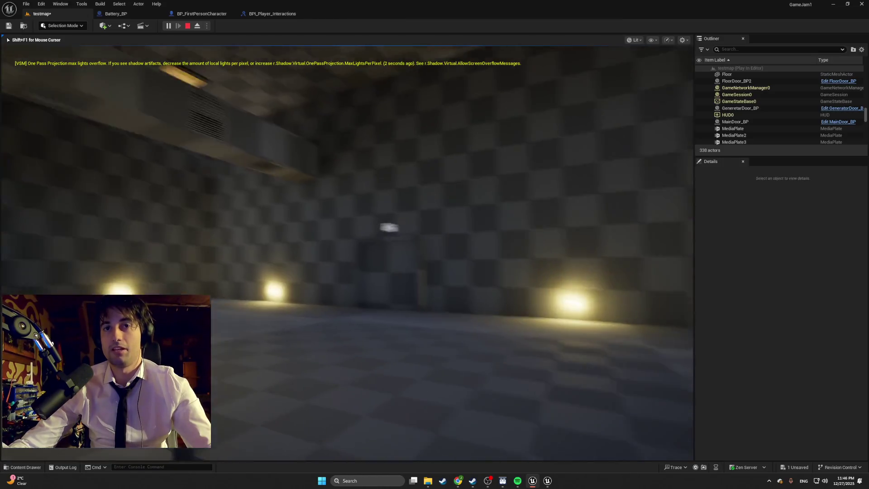
key("w")
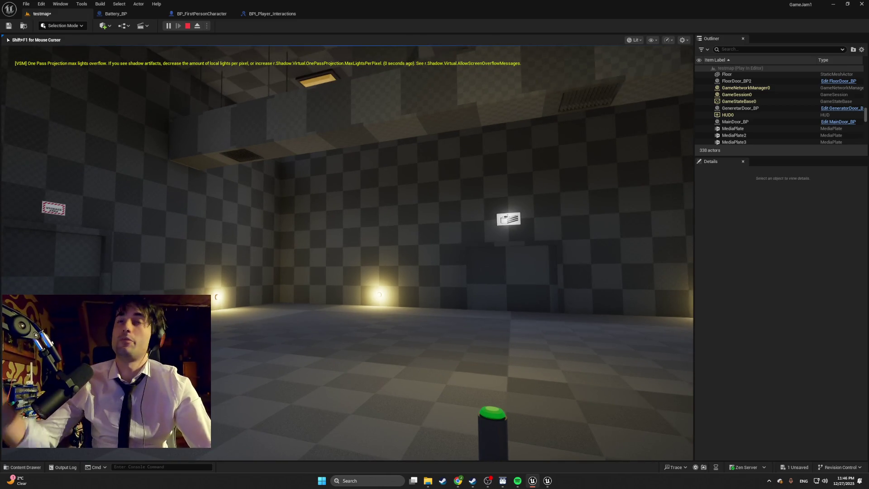
key("w")
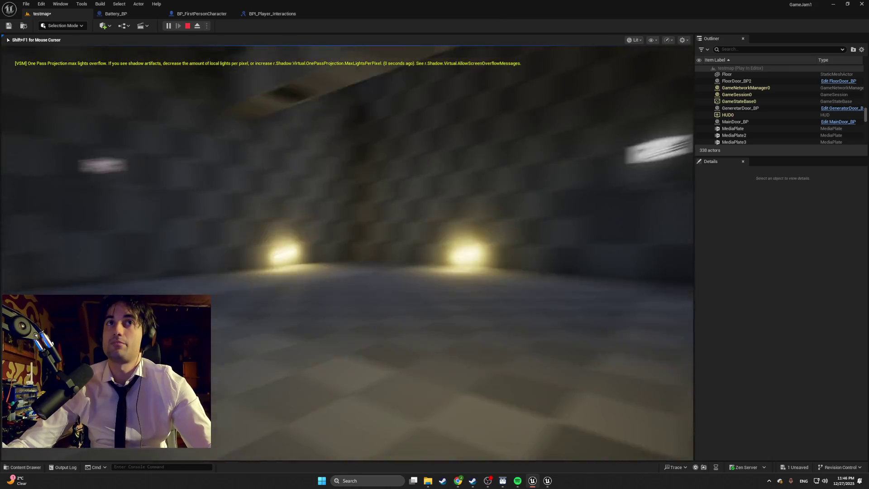
key("w")
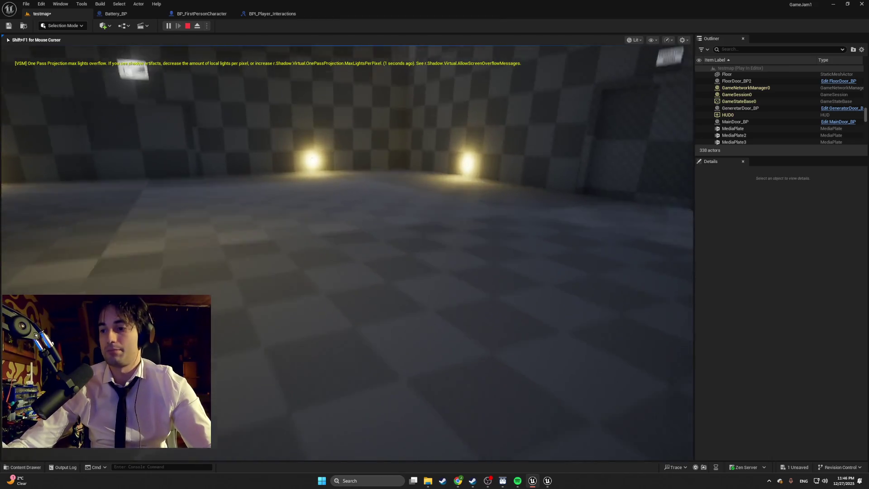
key("w")
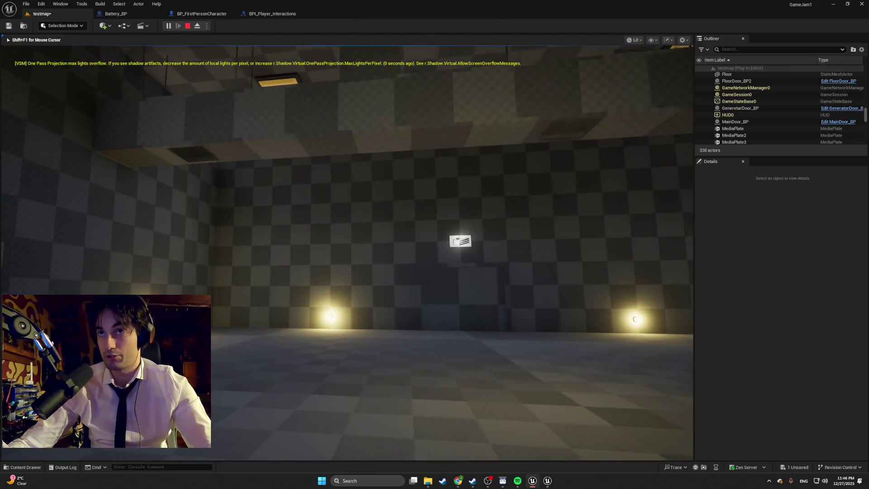
key("w")
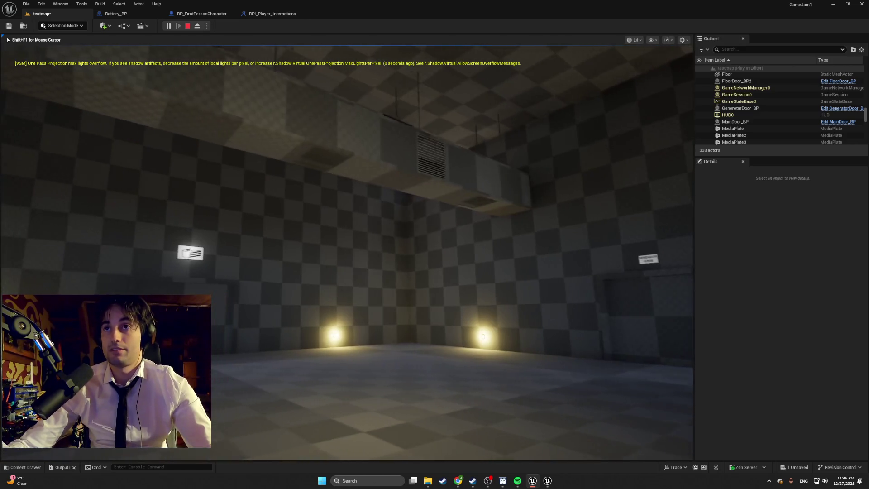
key("w")
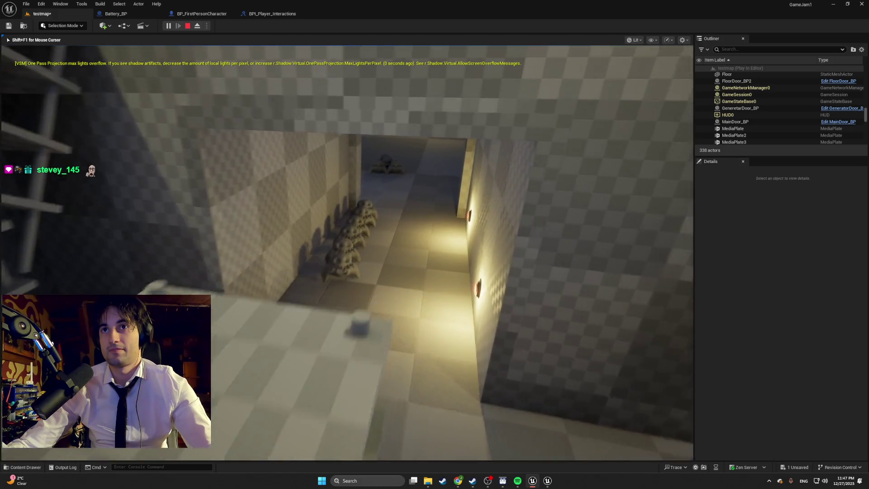
Step: Move past the skull pile to the green battery shelf, stop playing, and open the Content Drawer
key("w")
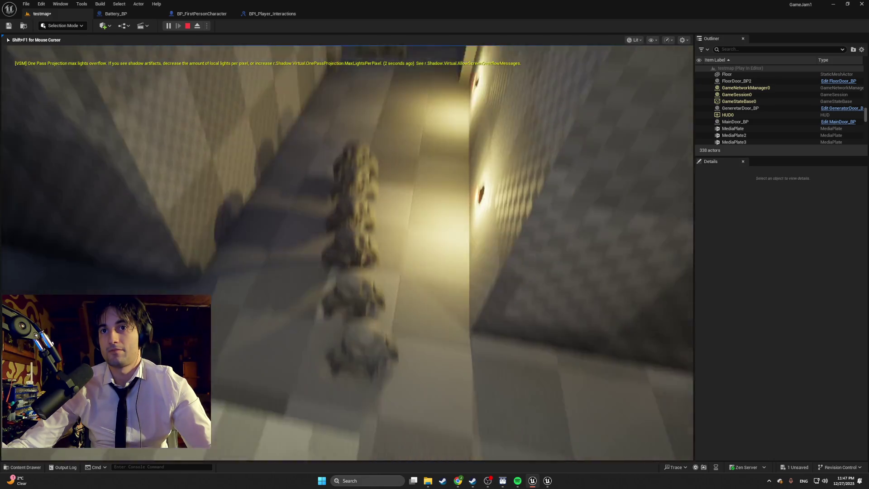
key("w")
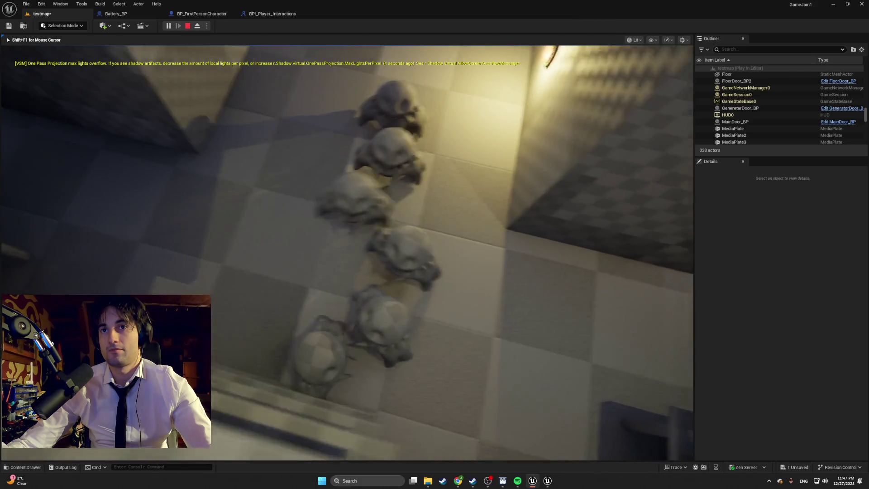
key("w")
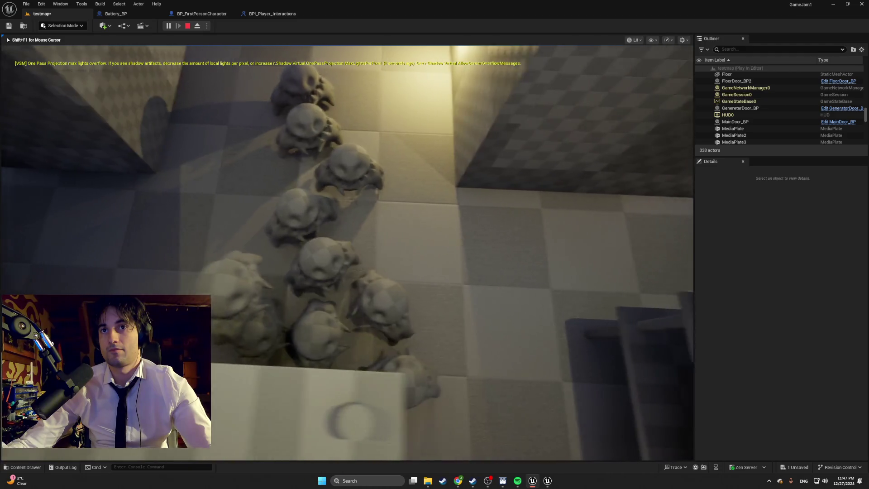
key("a")
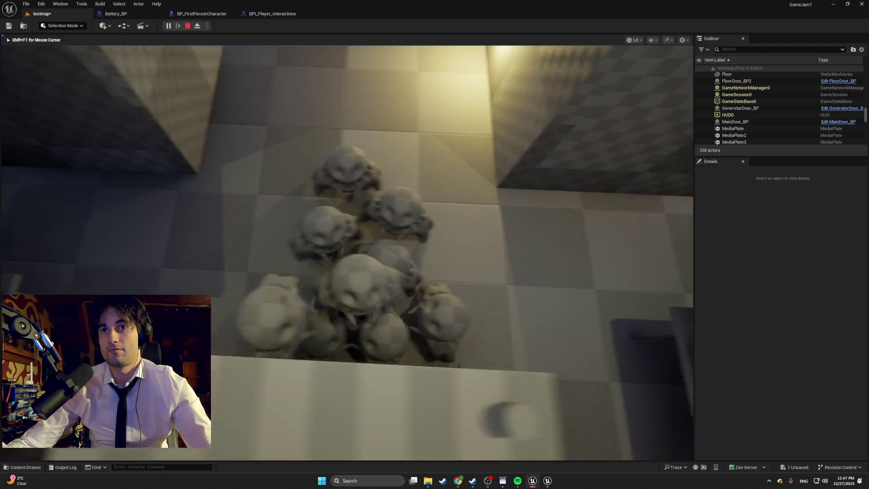
key("w")
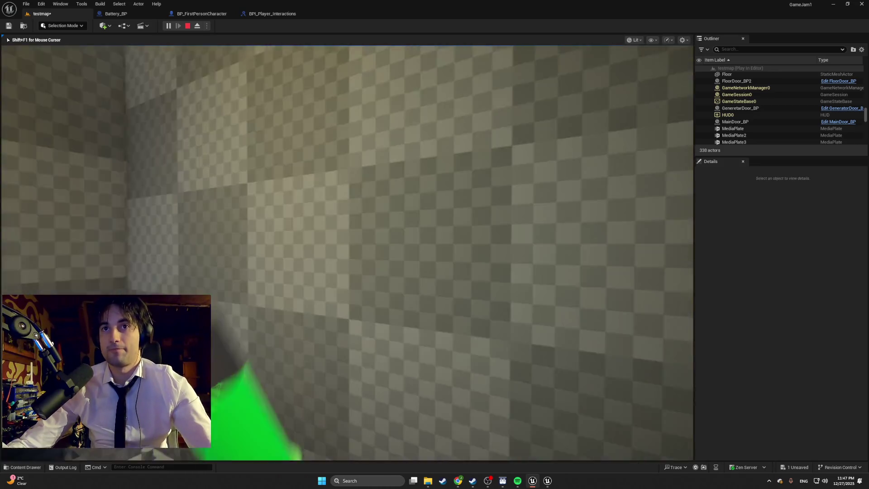
key("Escape")
scroll(102, 221, "down", 5)
key("ctrl+space")
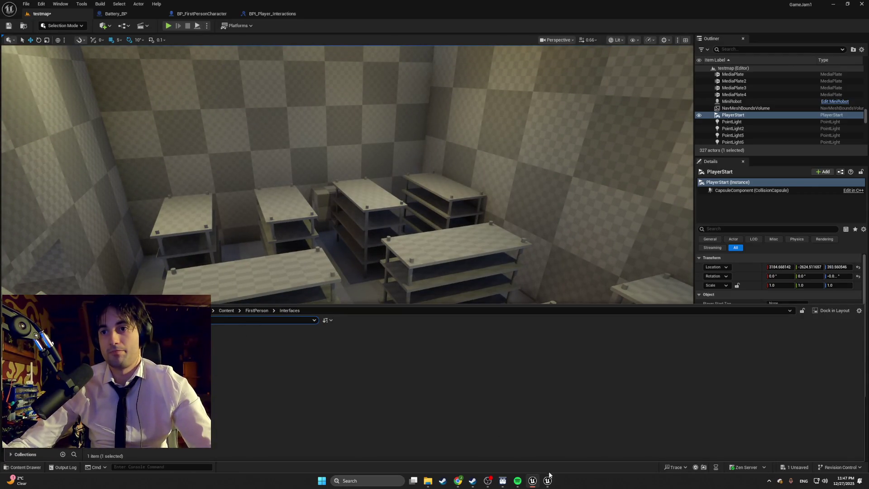
Step: Select Shelf8 in the viewport, swing the view around the balcony, and show the asset folders
mouse_move(549, 475)
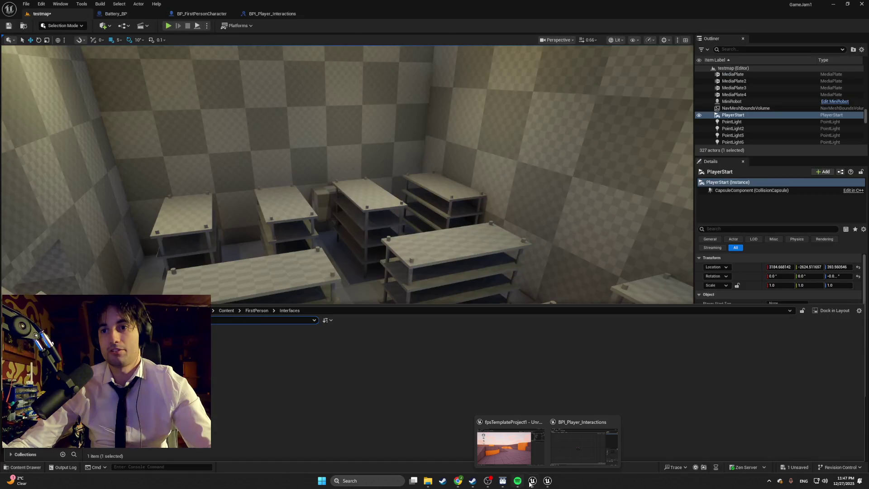
left_click(471, 255)
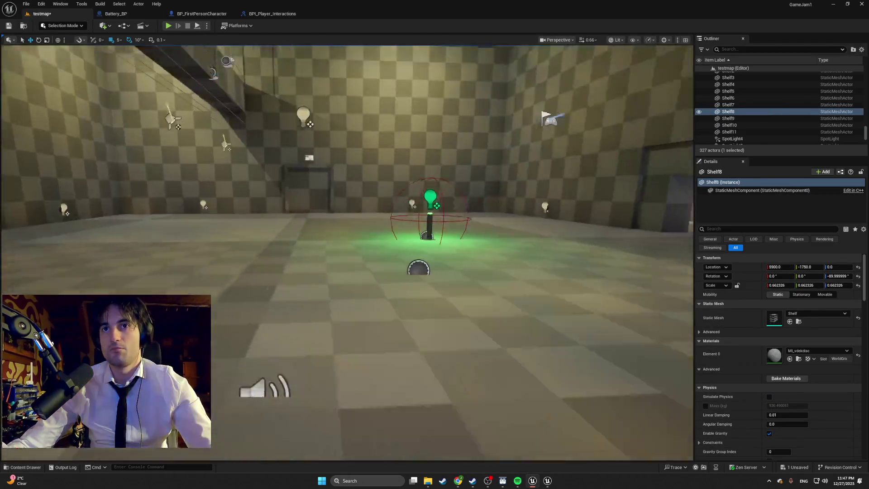
left_click_drag(453, 225, 453, 225)
key("ctrl+space")
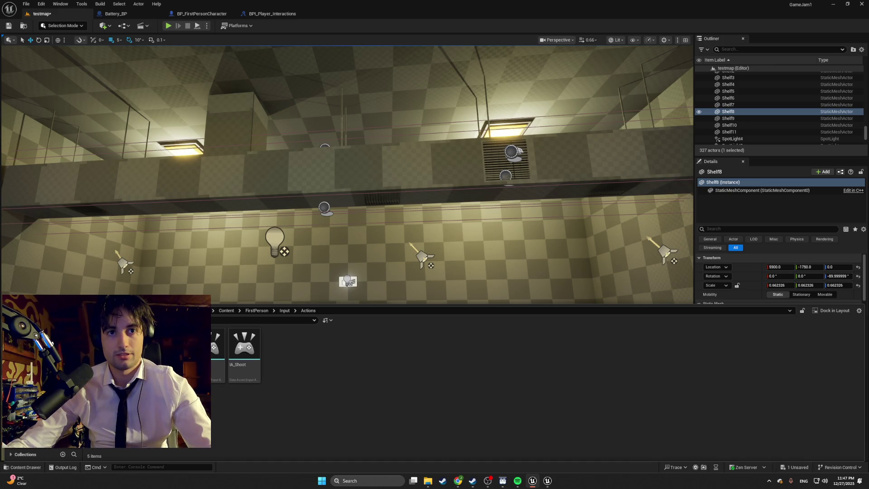
left_click_drag(344, 181, 41, 2)
Step: Create a new level from the Basic template without saving testmap
left_click(26, 4)
left_click(41, 29)
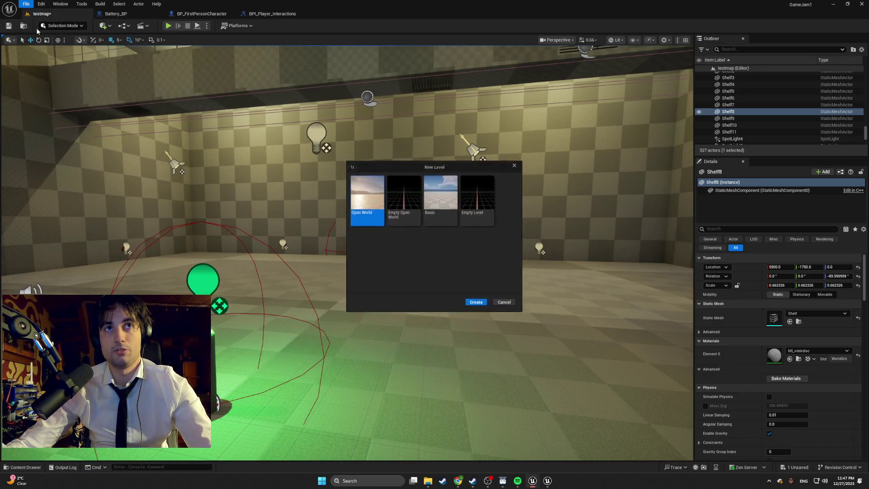
double_click(434, 210)
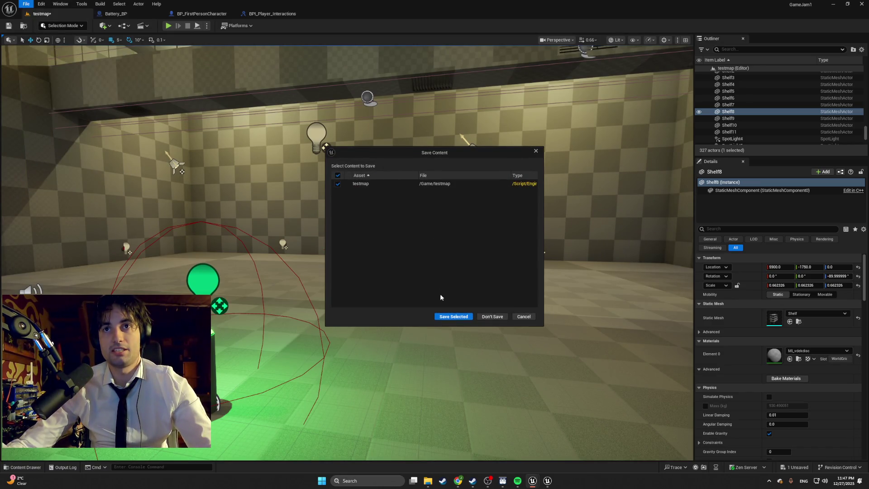
left_click(489, 317)
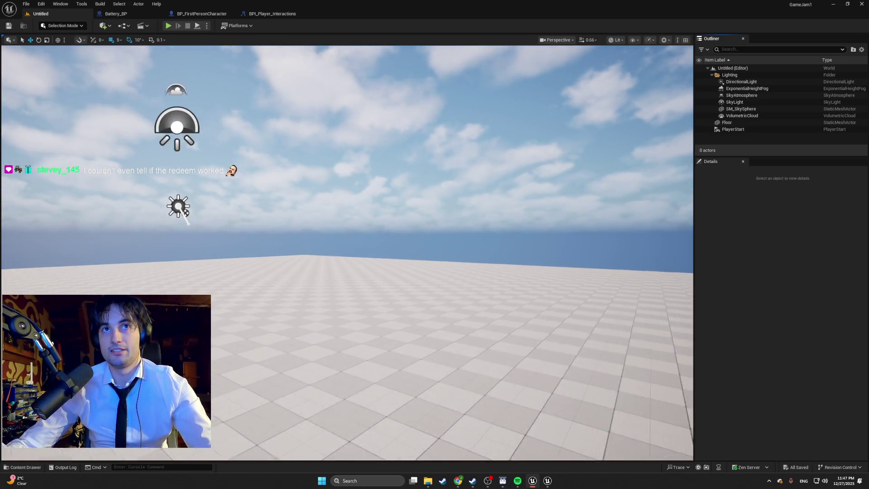
Step: Browse to the FirstPerson > Blueprints folder, then bring the fpsTemplateProject1 editor forward
key("ctrl+space")
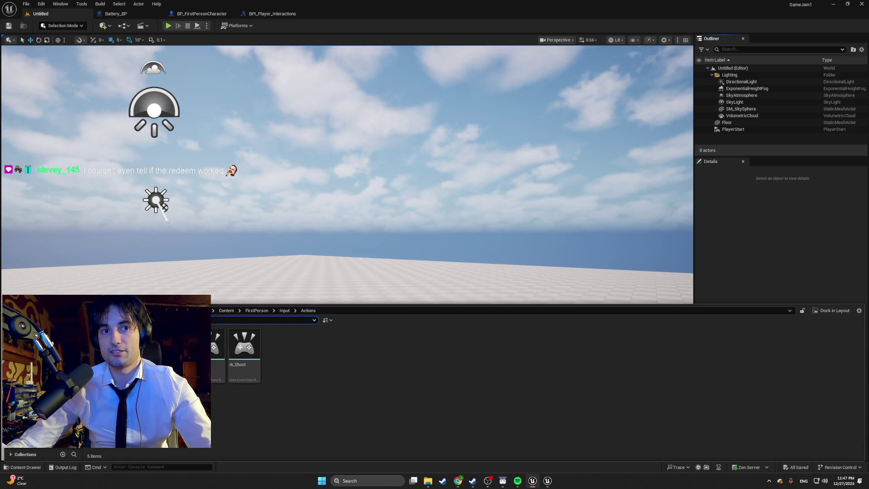
key("alt+Left")
key("alt+Left")
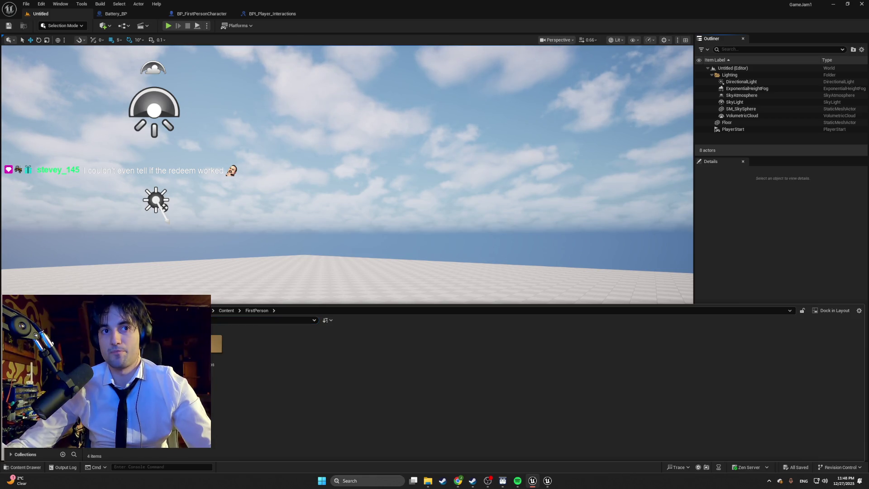
double_click(216, 344)
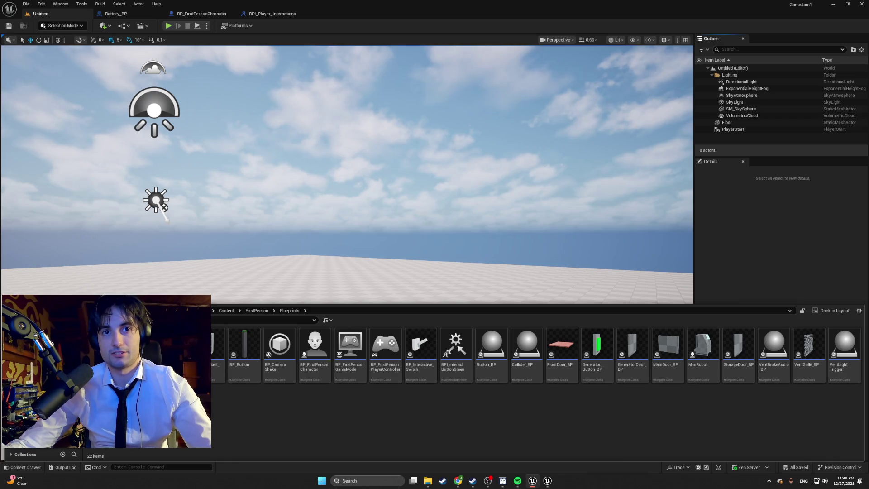
mouse_move(551, 484)
left_click(526, 457)
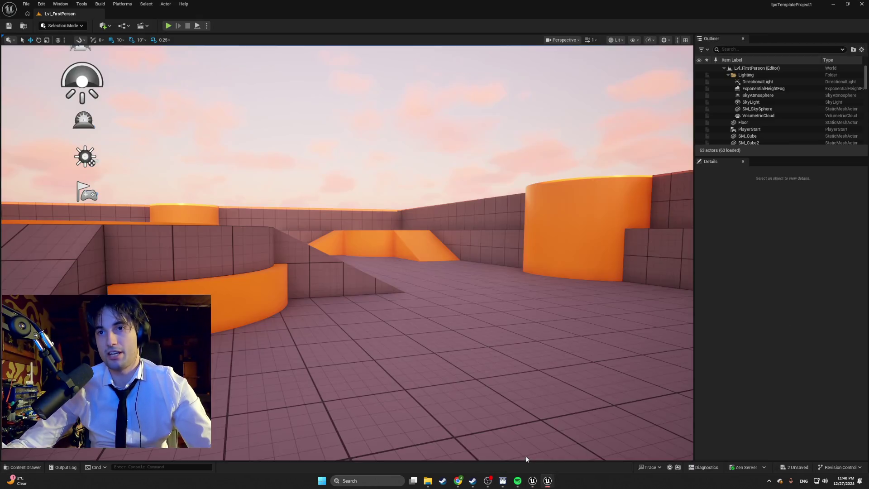
Step: Switch between the GameJam1 and fpsTemplateProject1 editors, toggling the Content Drawer in each
left_click_drag(318, 280, 422, 388)
key("alt+Tab")
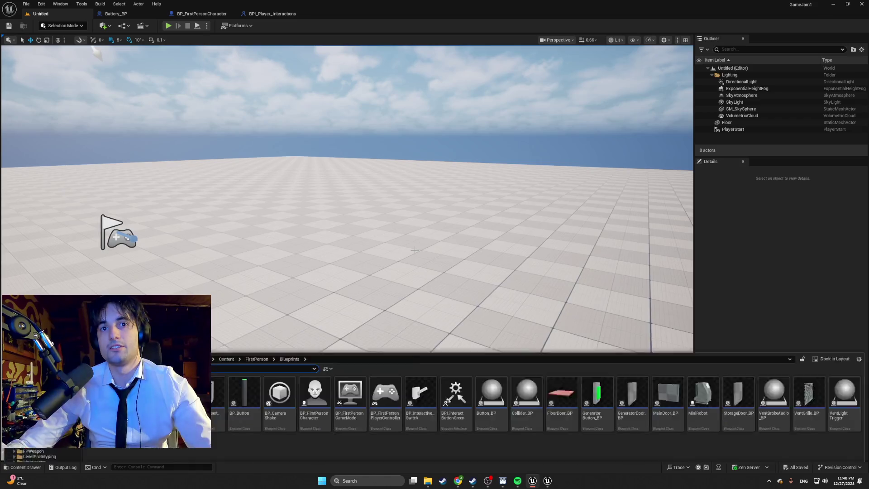
key("ctrl+space")
key("ctrl+space")
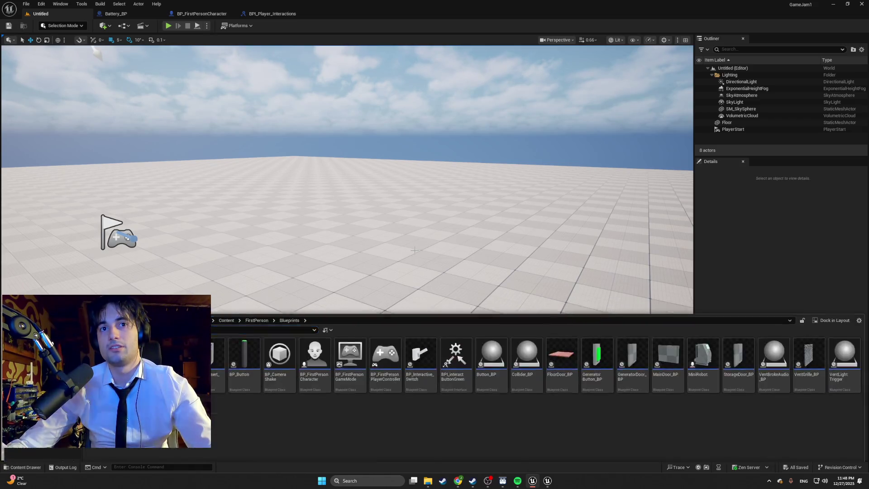
key("ctrl+space")
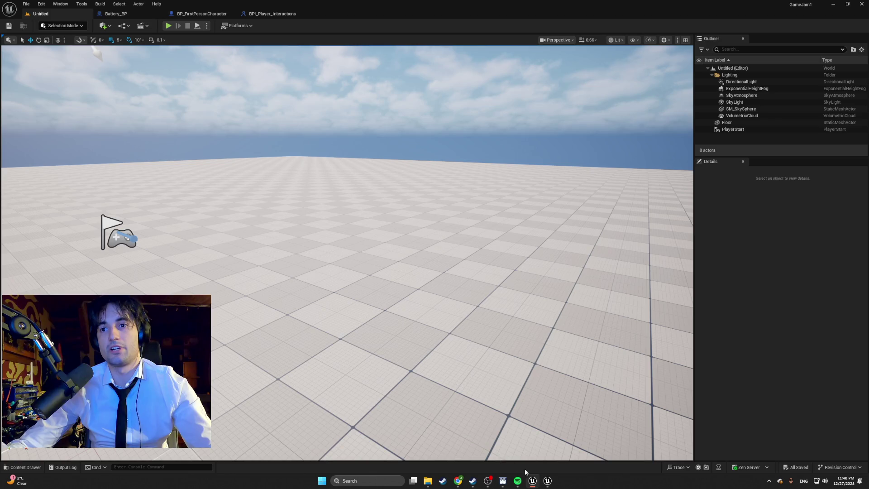
mouse_move(547, 481)
left_click(534, 449)
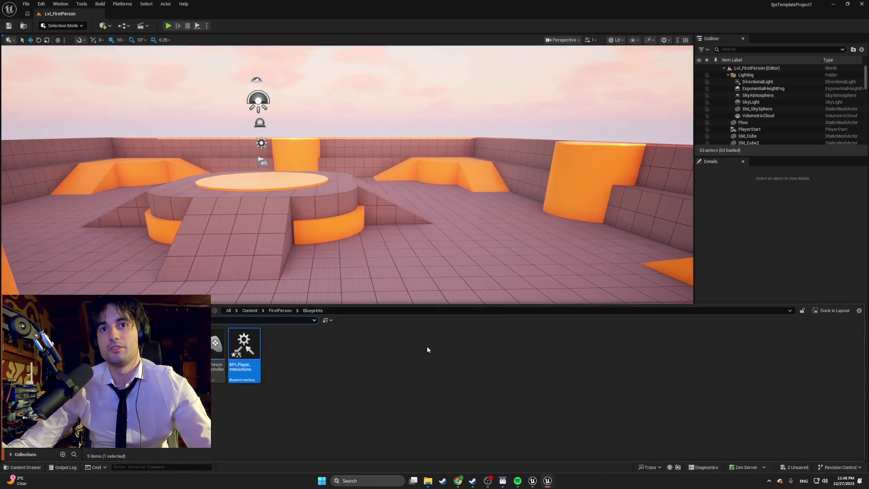
key("ctrl+space")
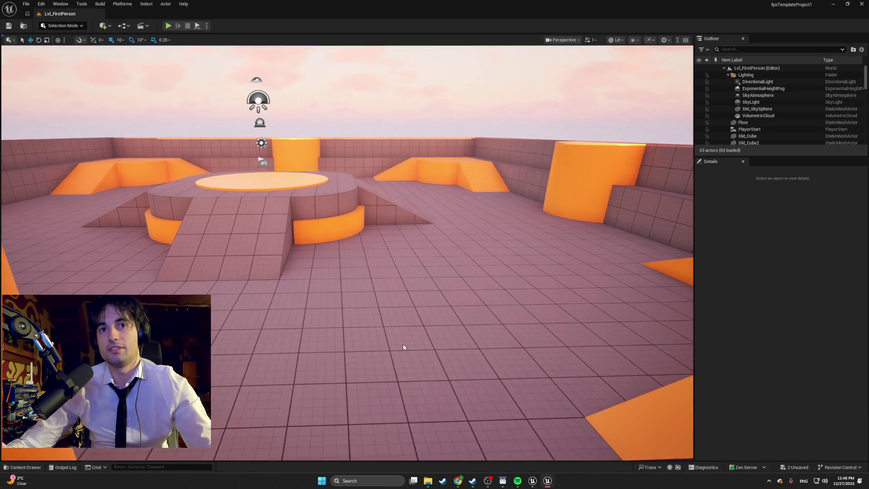
key("ctrl+space")
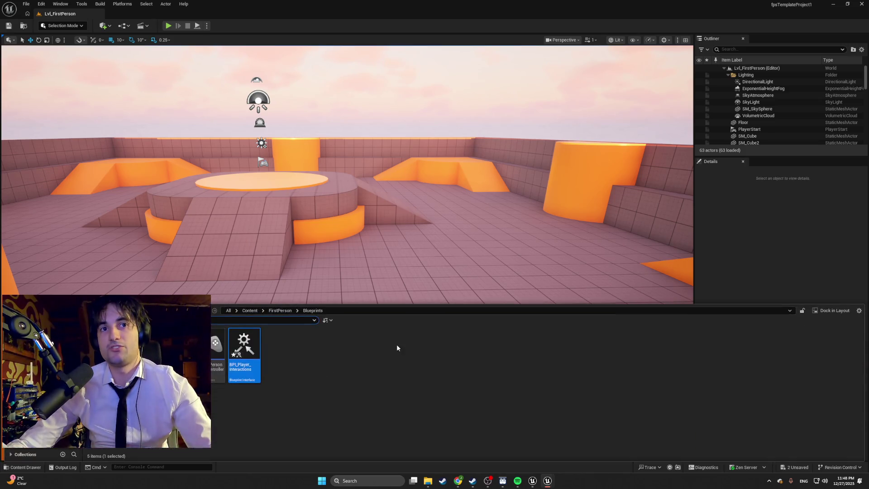
left_click(532, 481)
key("ctrl+space")
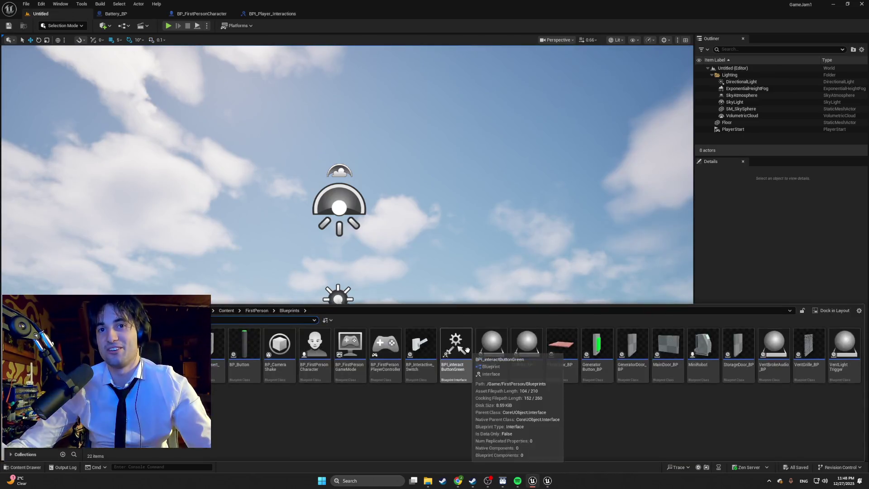
key("ctrl+space")
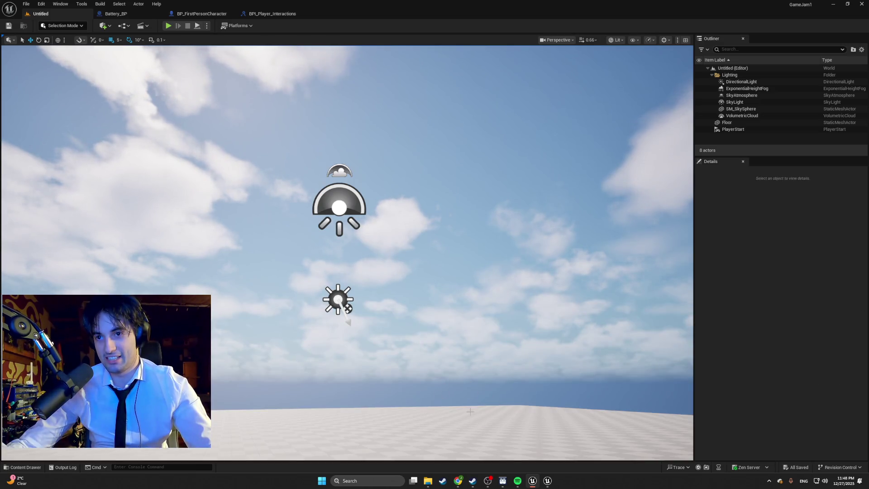
key("ctrl+space")
Step: Tilt the view onto the empty floor and briefly play-test the Untitled level, then stop
left_click_drag(344, 135, 344, 213)
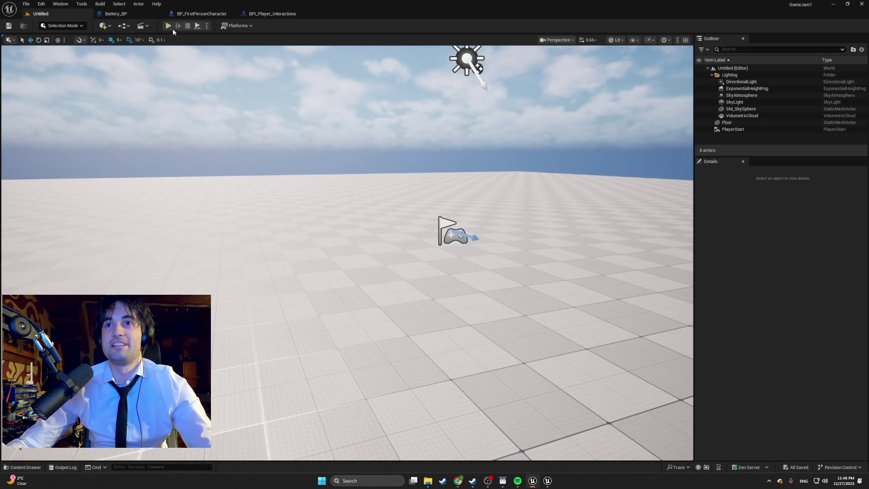
left_click(169, 26)
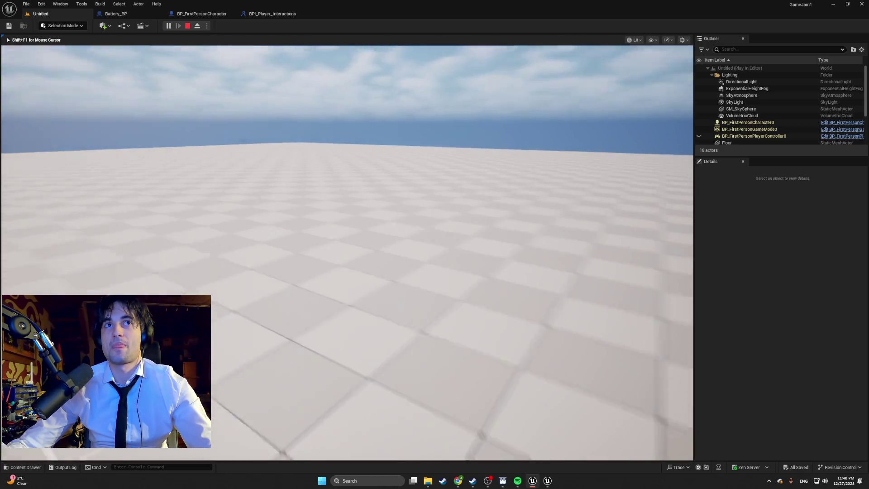
key("Escape")
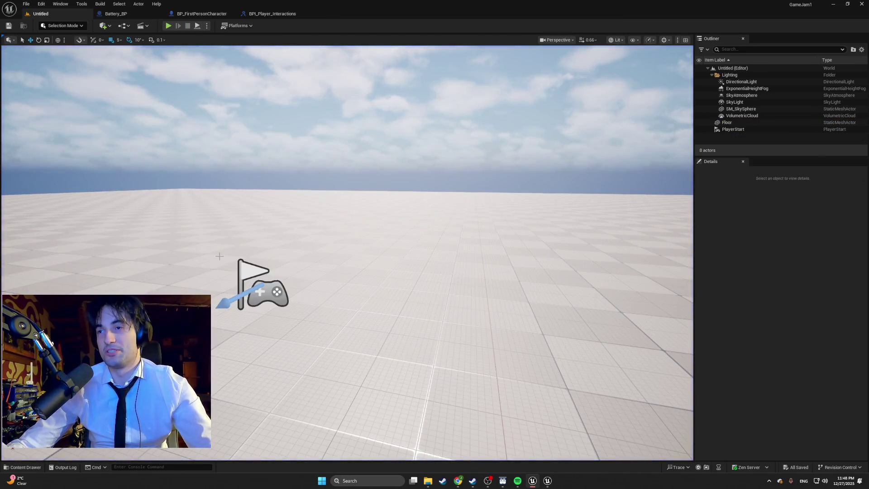
mouse_move(236, 245)
left_mouse_down()
mouse_move(237, 226)
mouse_move(211, 226)
left_mouse_up()
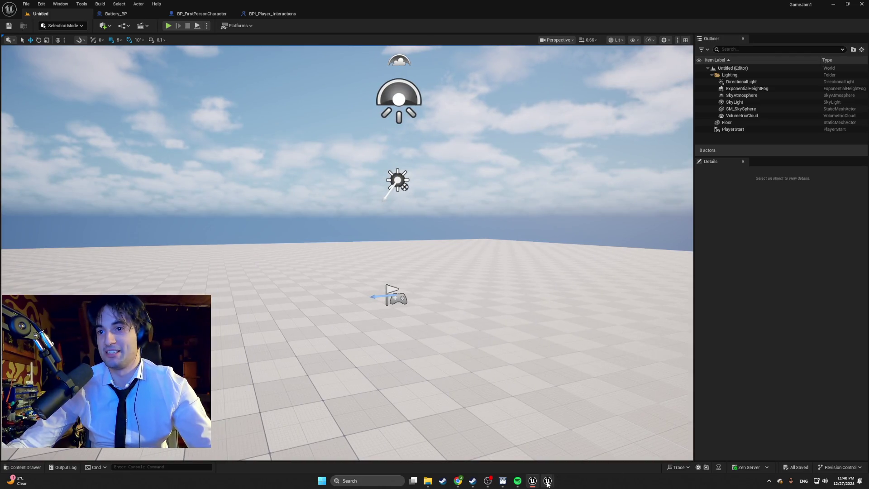
Step: In fpsTemplateProject1, look around the arena and open BPI_Player_Interactions from the Blueprints folder
mouse_move(547, 483)
left_click(521, 443)
mouse_move(444, 285)
left_mouse_down()
mouse_move(453, 258)
mouse_move(469, 255)
left_mouse_up()
key("ctrl+space")
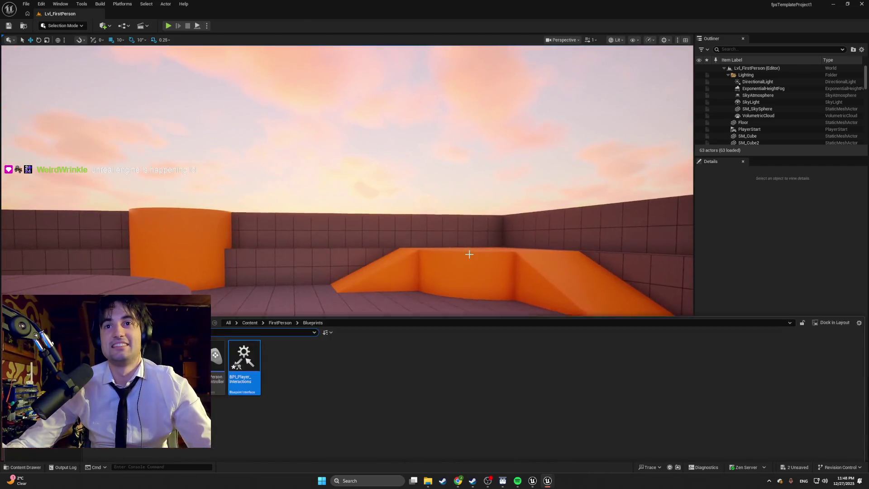
left_click_drag(493, 284, 475, 285)
key("ctrl+space")
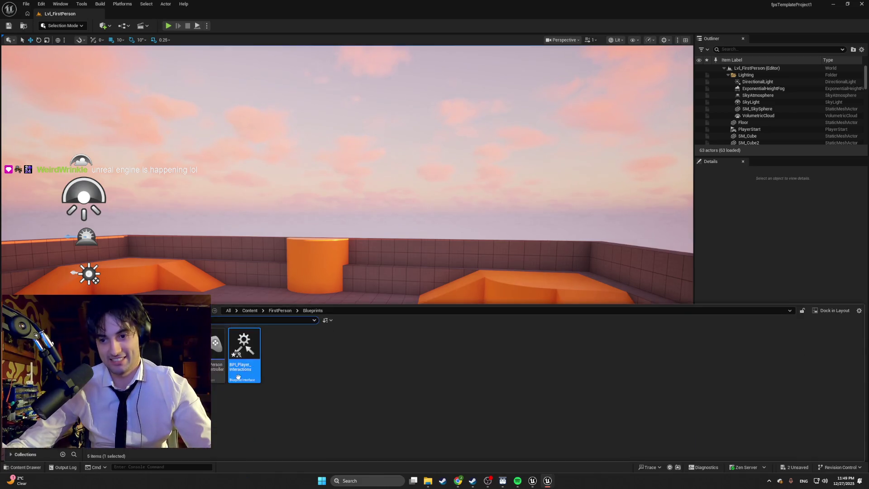
key("ctrl+space")
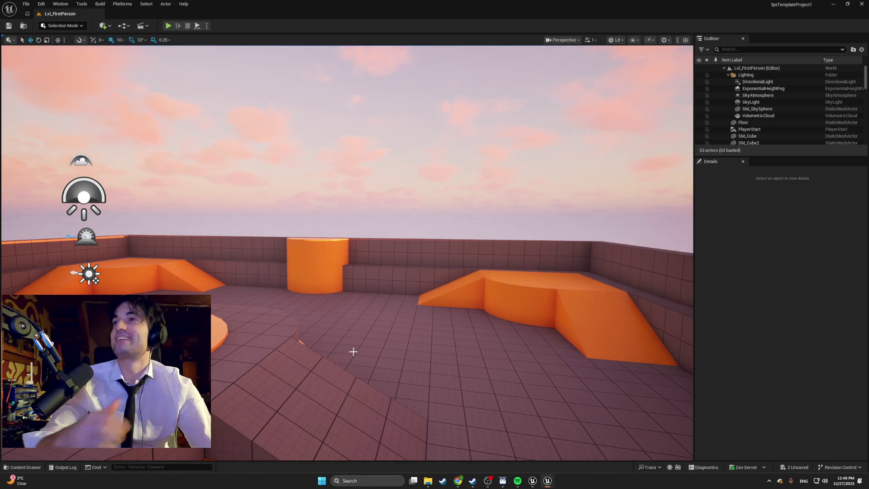
scroll(354, 373, "up", 5)
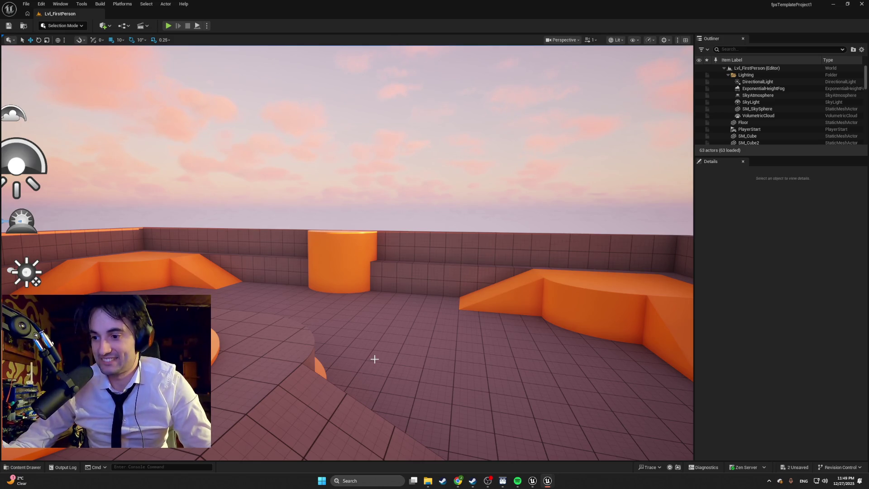
mouse_move(374, 358)
left_mouse_down()
mouse_move(334, 344)
mouse_move(362, 358)
left_mouse_up()
key("ctrl+space")
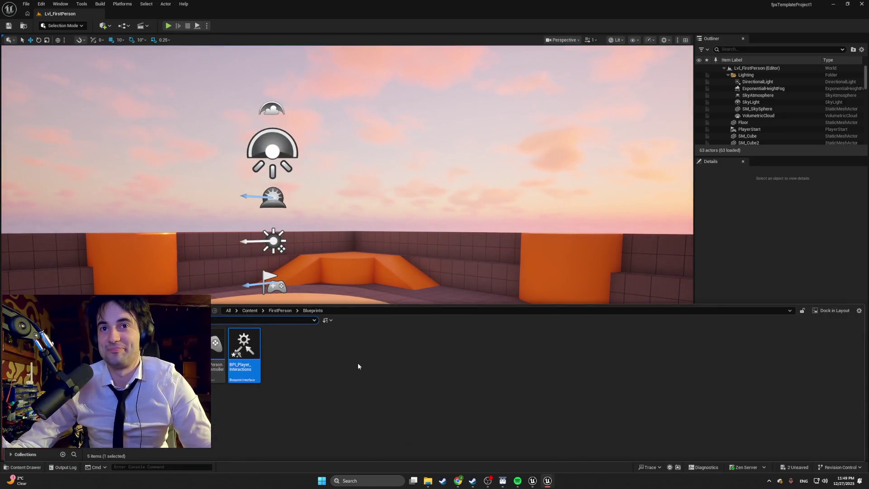
double_click(245, 369)
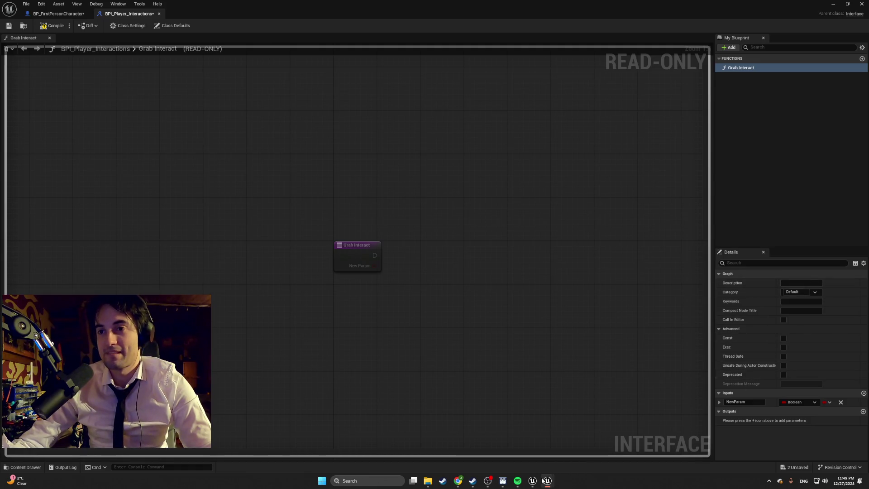
Step: Open the reference BPI_Player_Interactions from GameJam1's FirstPerson Interfaces folder
left_click(535, 480)
key("ctrl+space")
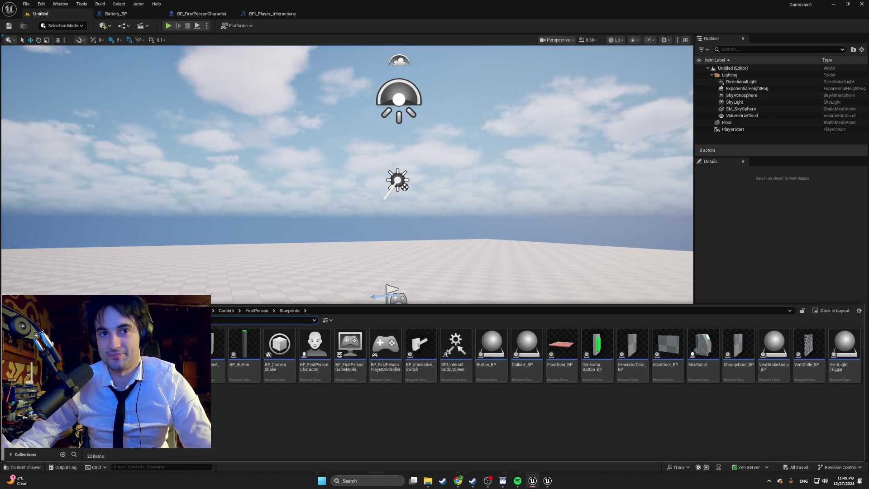
left_click(43, 359)
double_click(104, 348)
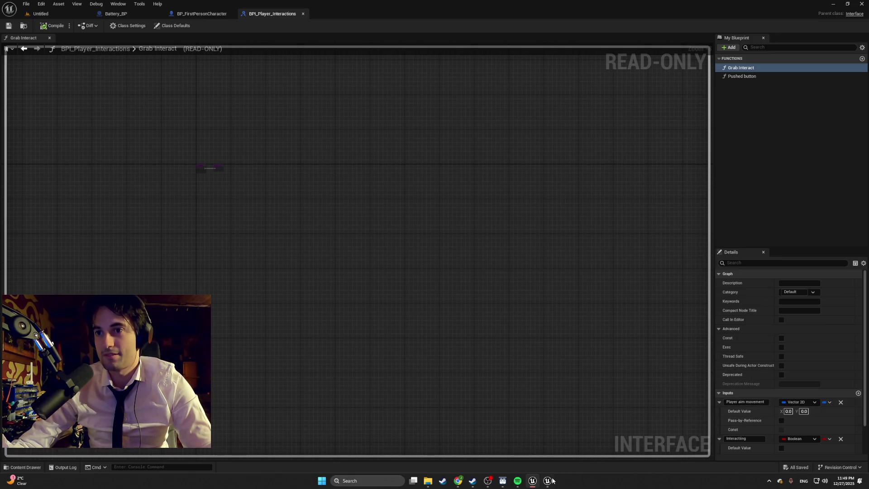
Step: In the rebuilt interface, rename the Grab Interact input NewParam to Player Aim Movement
mouse_move(555, 480)
left_click(563, 458)
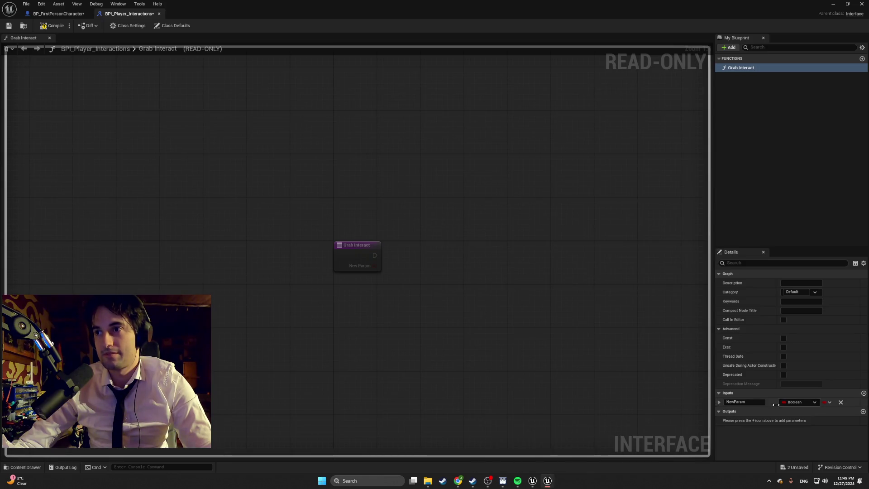
left_click(800, 403)
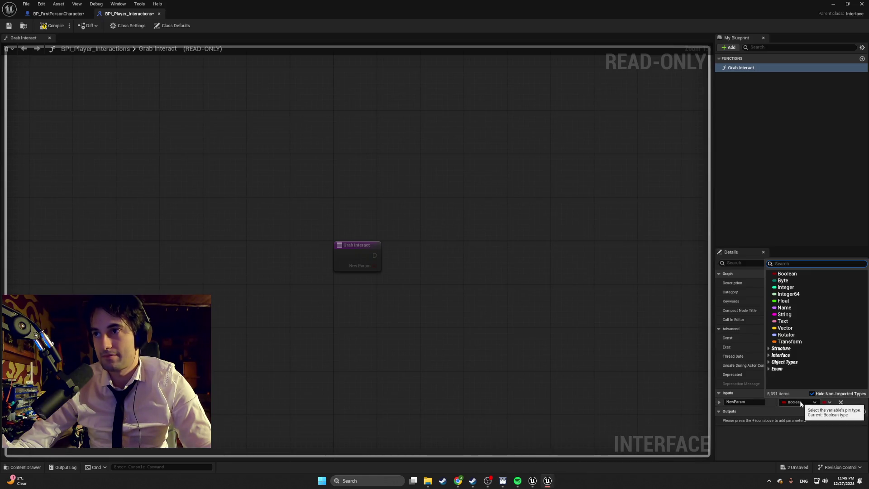
left_click(746, 402)
type("Player Aim Movement")
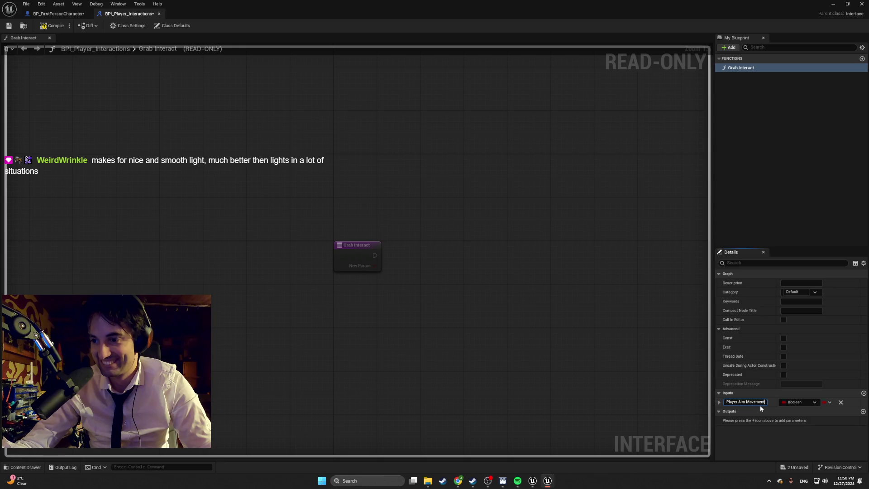
key("Return")
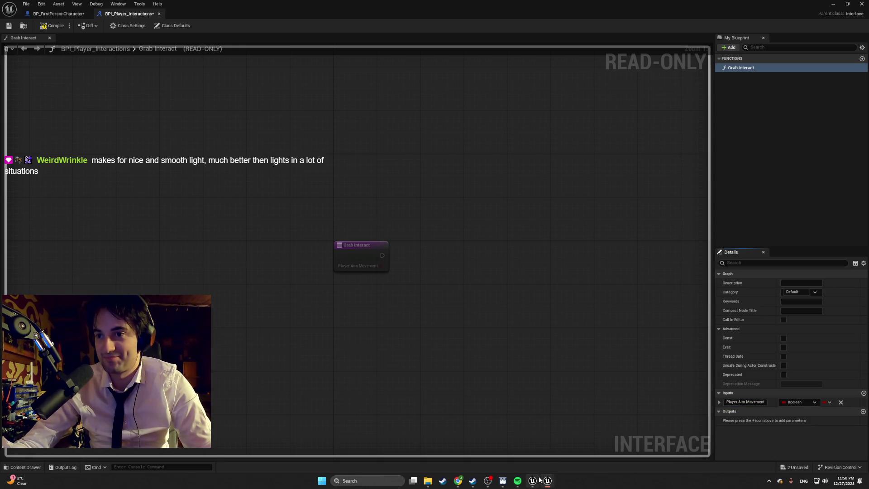
Step: Compare against the reference Grab Interact inputs, then return to the interface being rebuilt
mouse_move(542, 479)
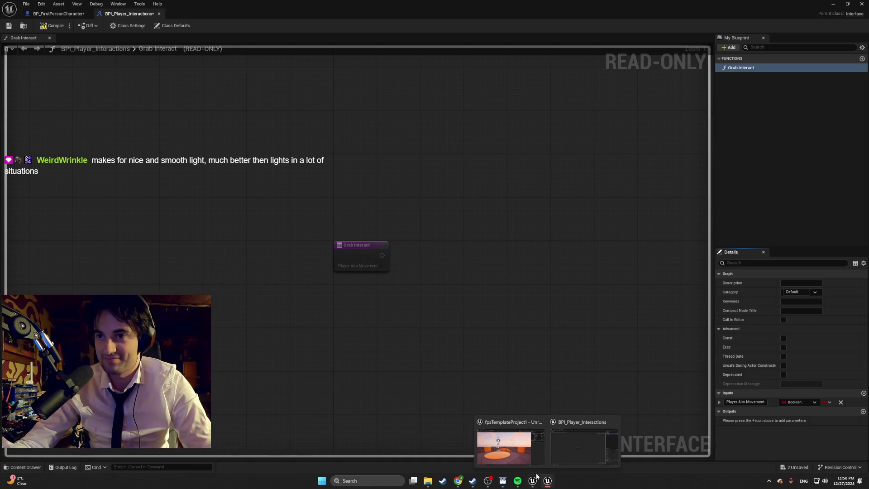
left_click(534, 479)
key("ctrl+space")
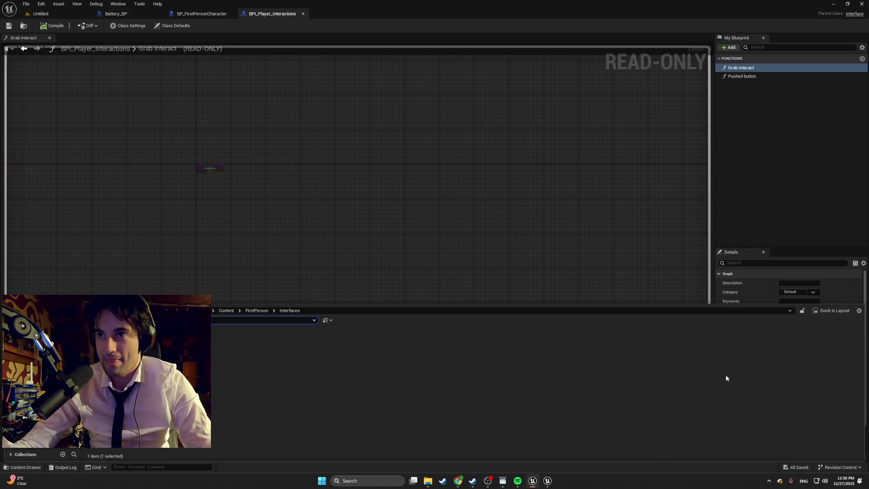
left_click(485, 270)
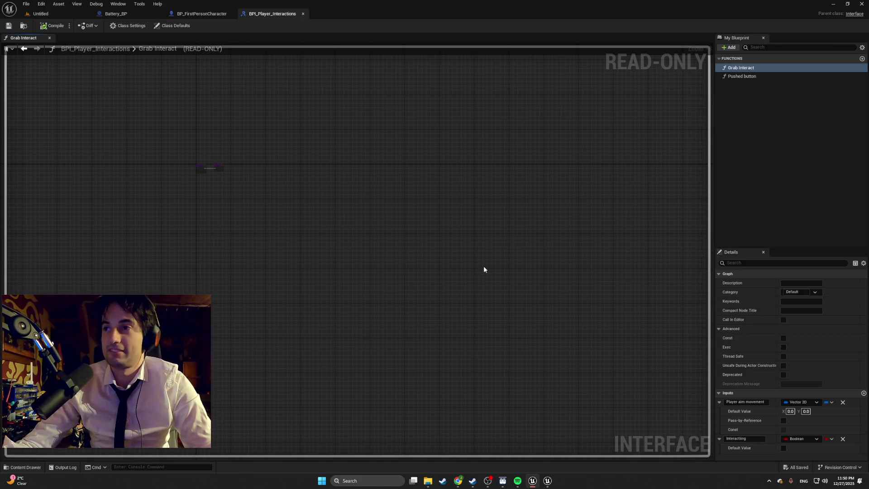
key("ctrl+space")
left_click(483, 269)
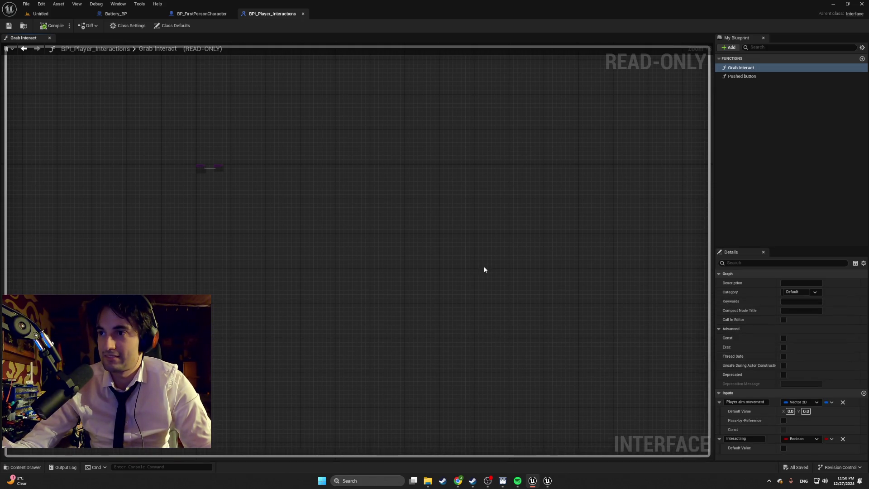
key("ctrl+space")
mouse_move(552, 476)
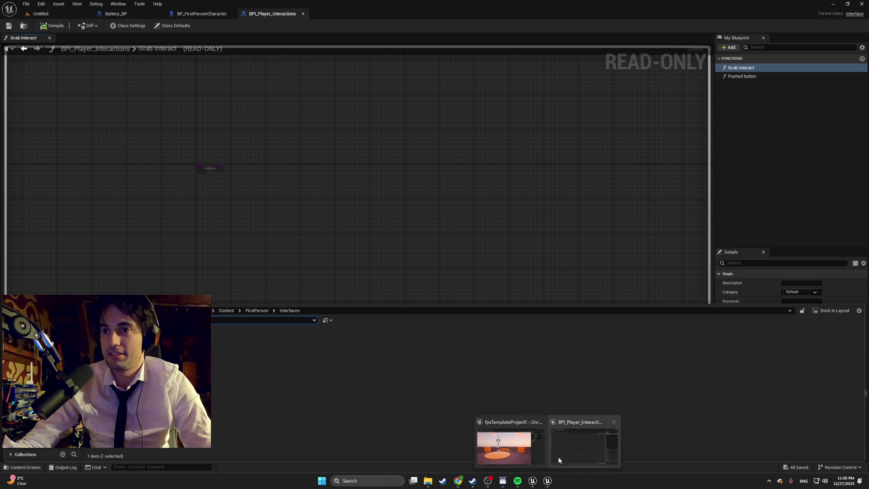
left_click(561, 452)
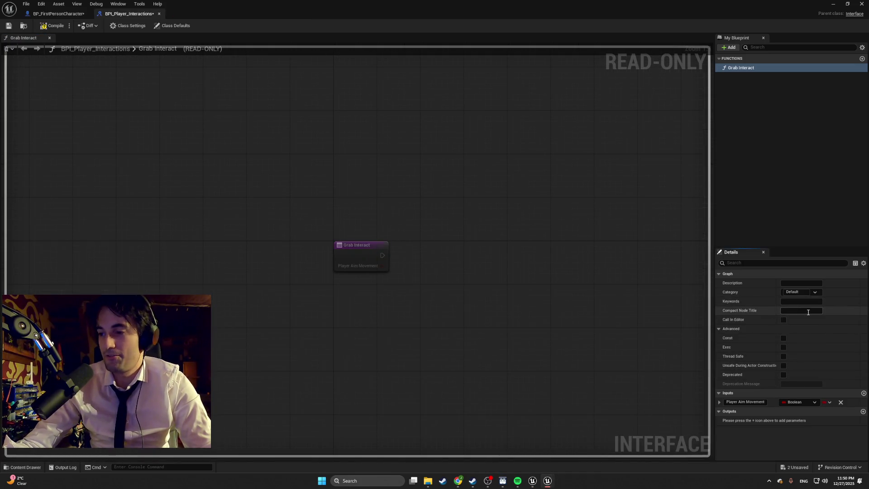
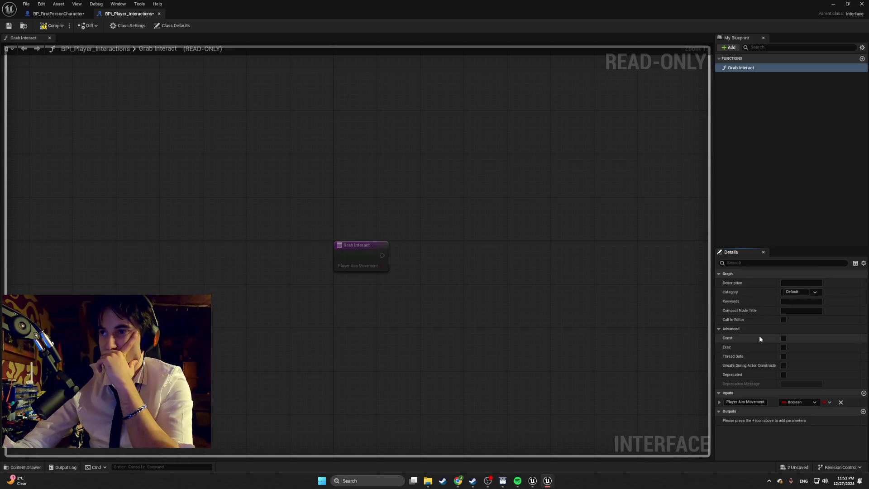
Step: Change Player Aim Movement's type to Vector 2D and add a second input to Grab Interact
left_click(817, 402)
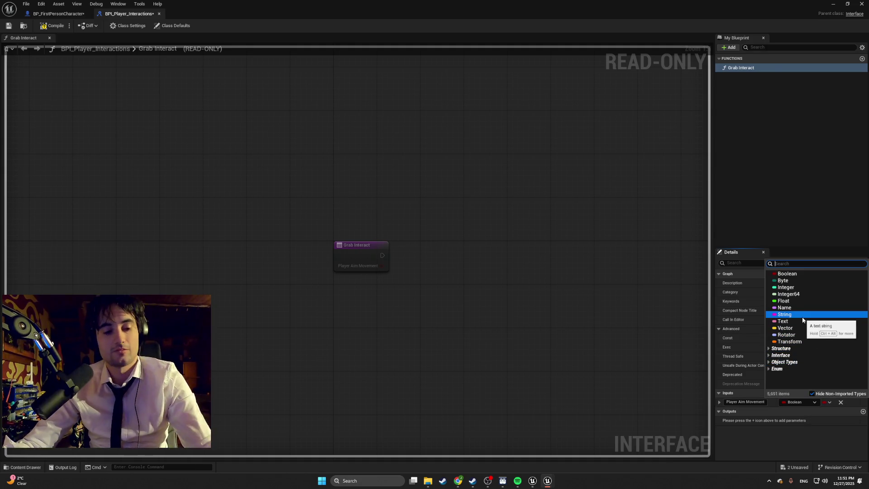
type("2d")
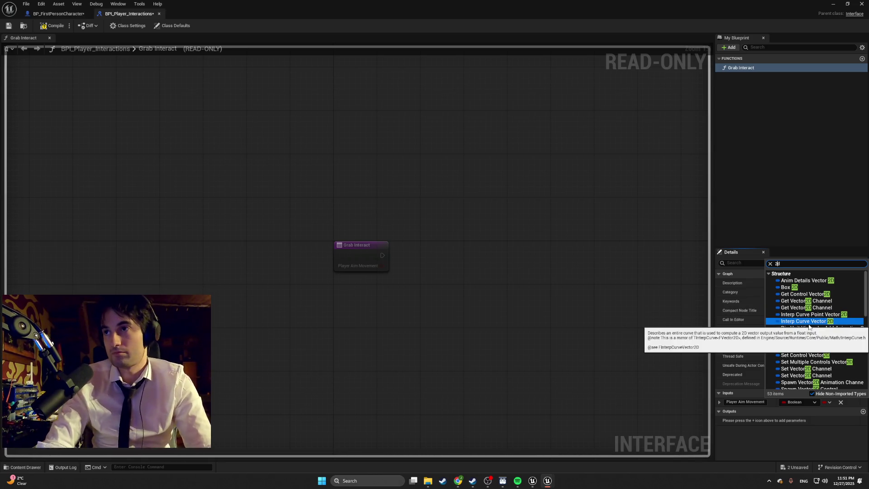
key("Home")
type("vector")
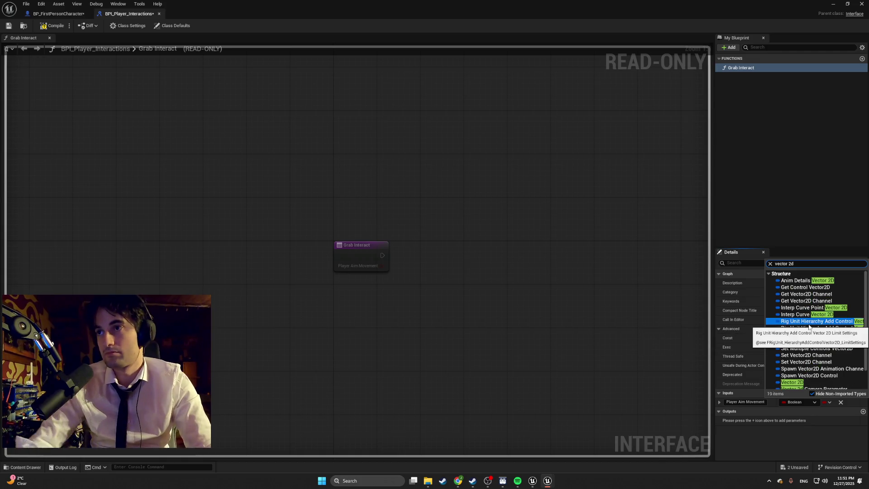
left_click(800, 381)
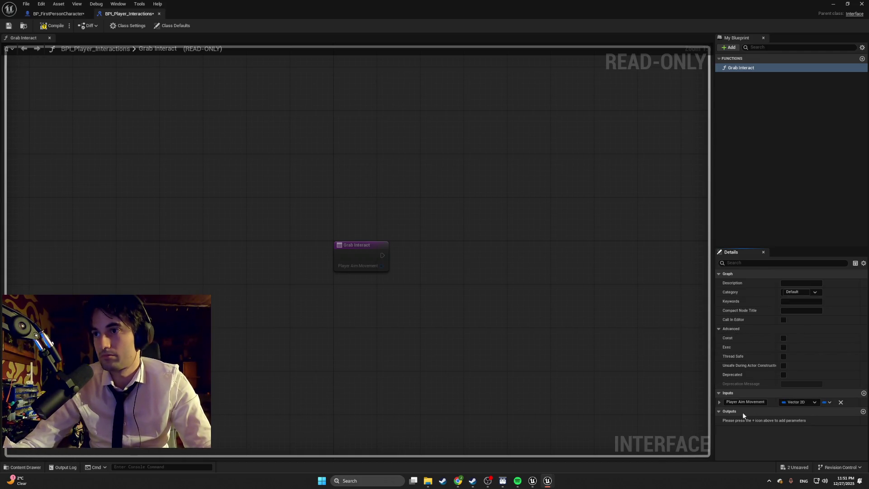
left_click(863, 392)
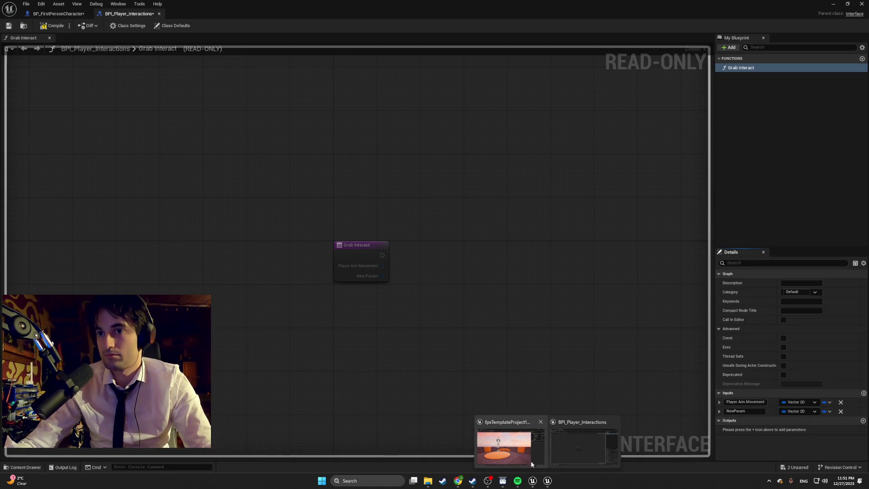
Step: Check the reference project's Grab Interact inputs for comparison
left_click(537, 480)
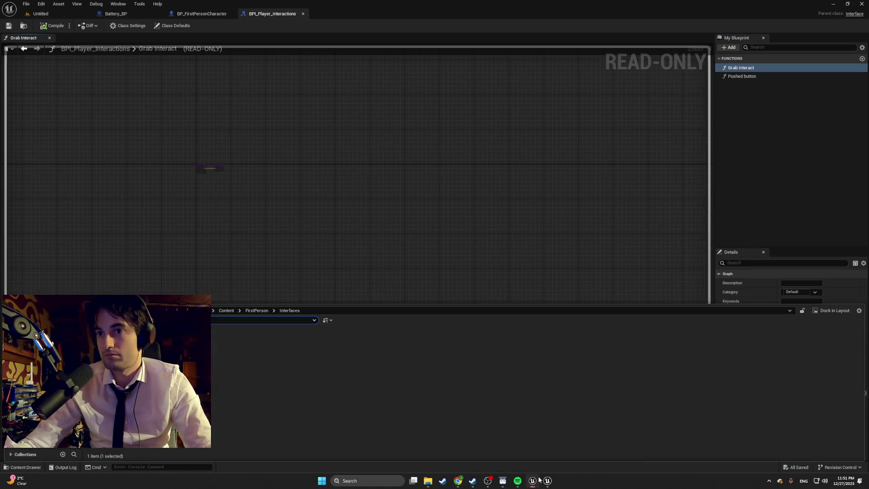
left_click(755, 136)
left_click(752, 76)
left_click(749, 69)
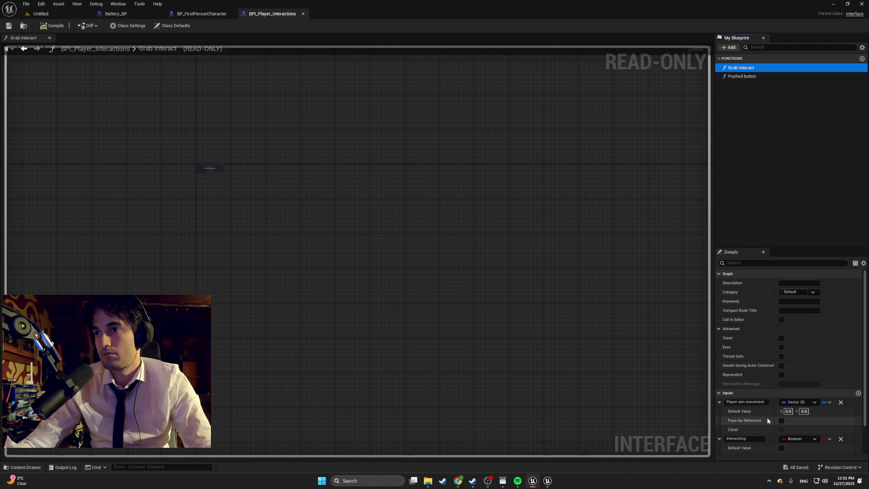
mouse_move(547, 480)
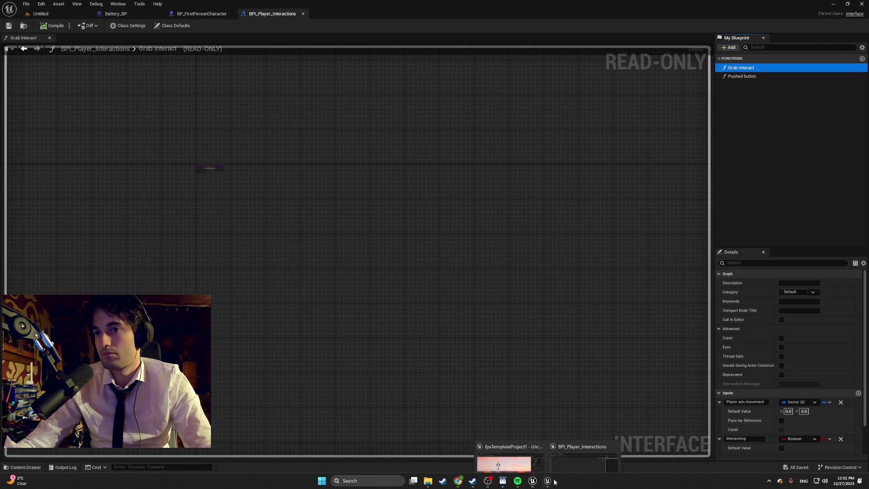
left_click(565, 454)
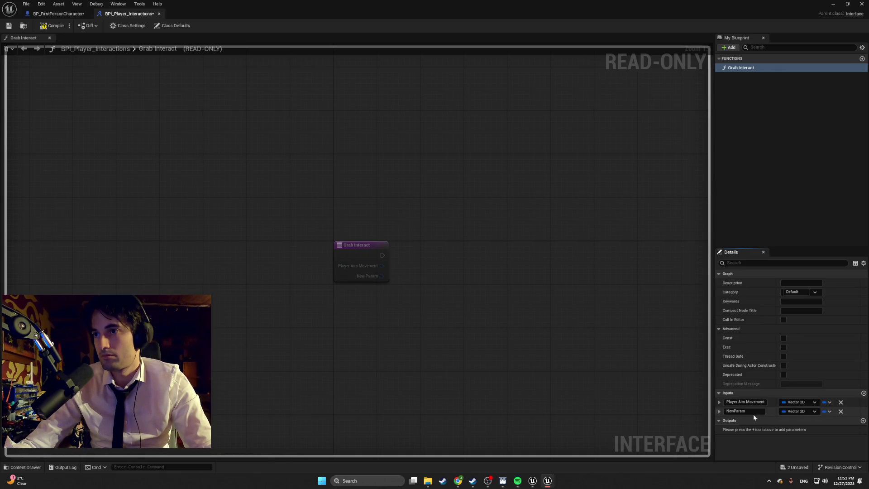
Step: Make the new Grab Interact input a Boolean named Interacting
left_click(718, 402)
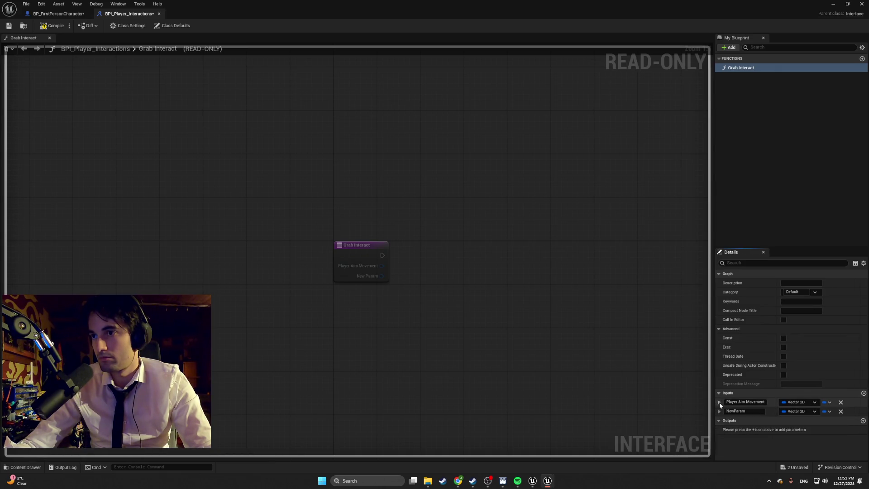
left_click(813, 412)
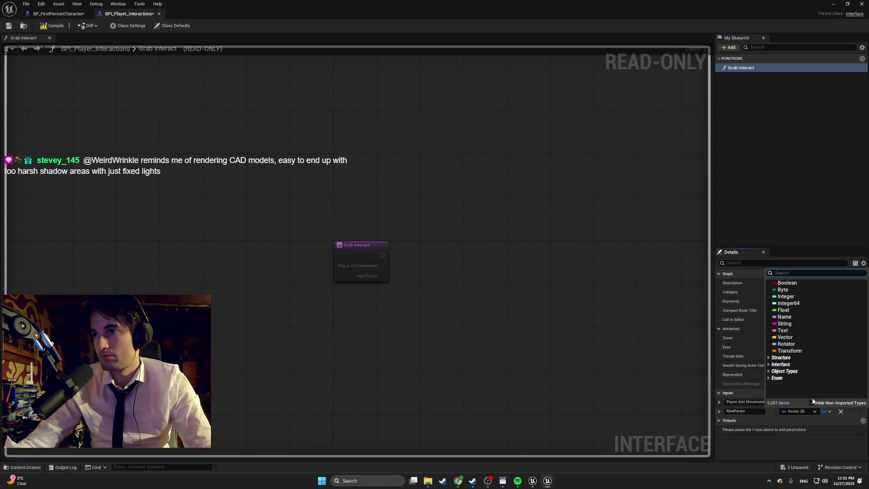
left_click(788, 289)
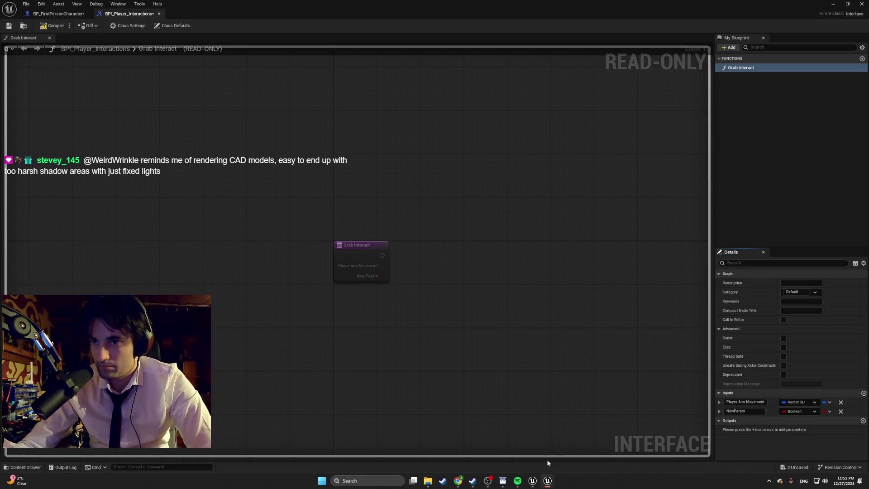
left_click(535, 479)
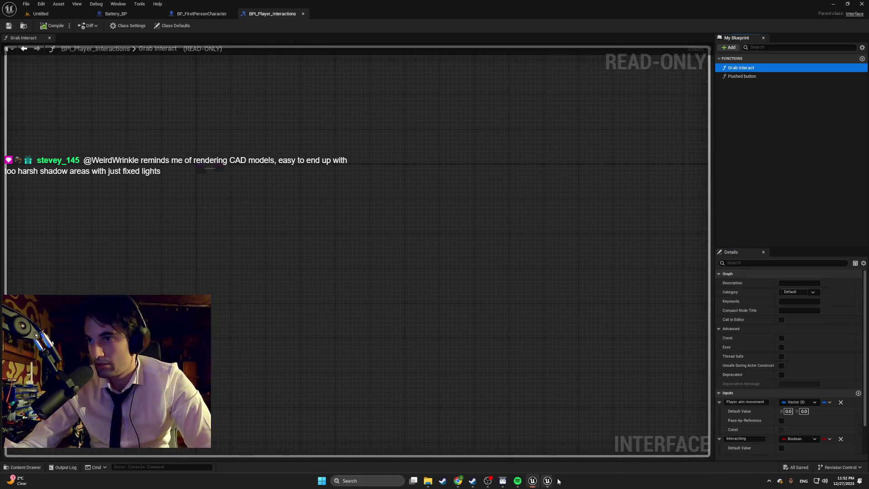
left_click(548, 482)
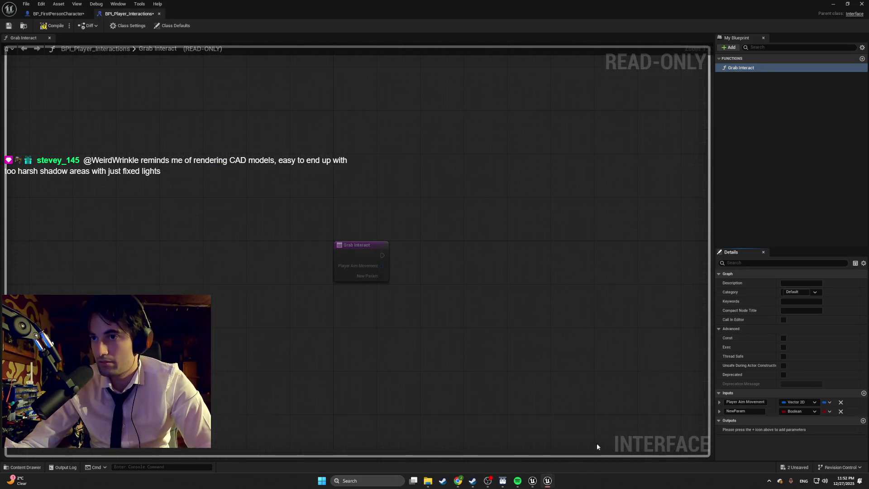
key("BackSpace")
type("Interact")
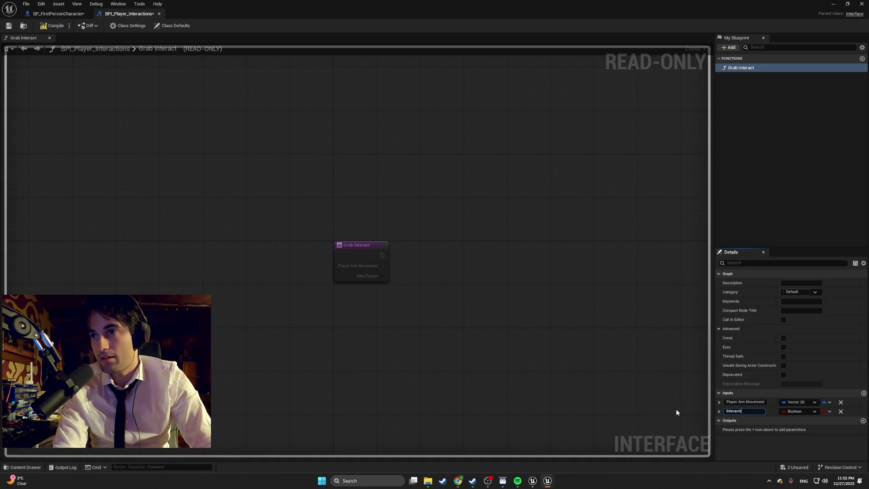
type("ng")
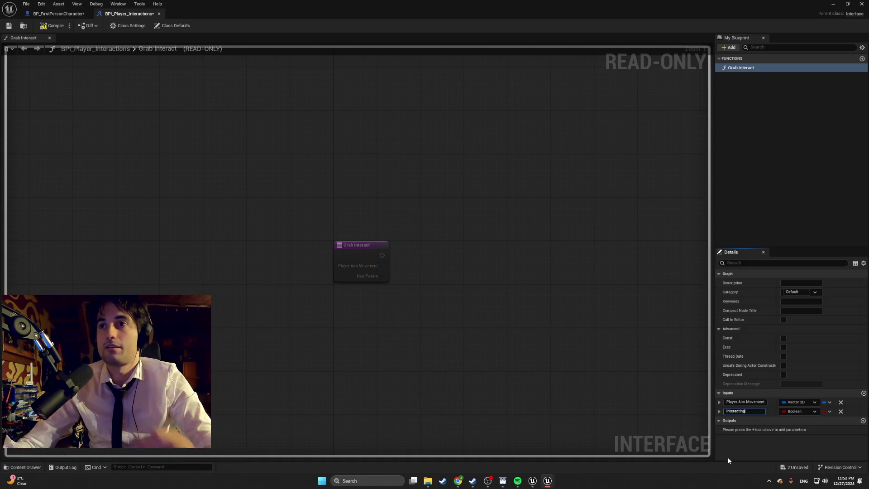
key("Return")
mouse_move(548, 482)
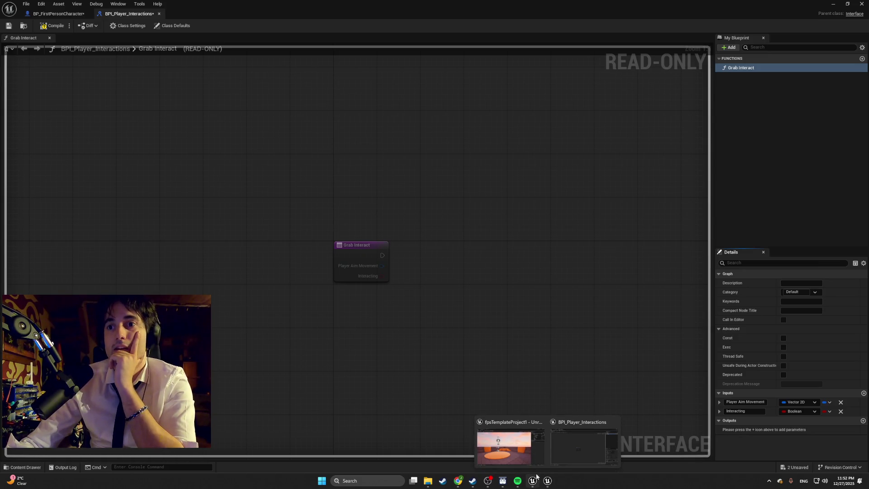
Step: Compare the working Grab Interact inputs against the reference project's version
left_click(536, 477)
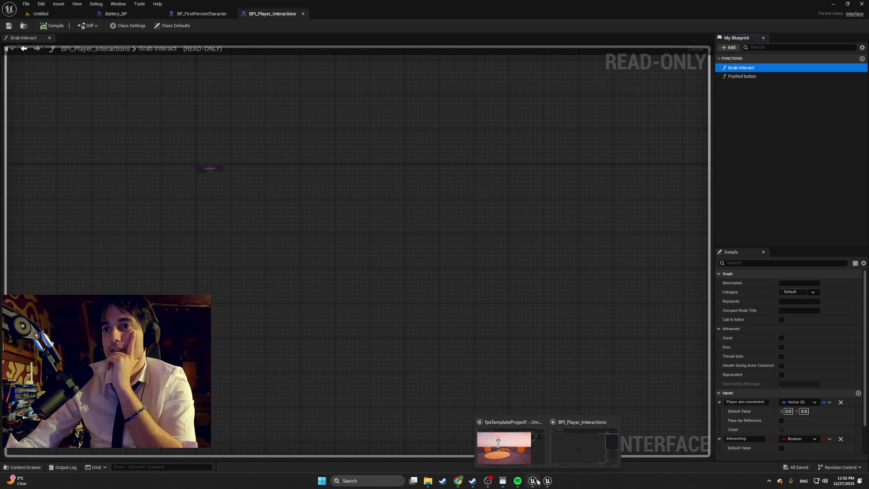
left_click(548, 481)
left_click(533, 481)
mouse_move(552, 483)
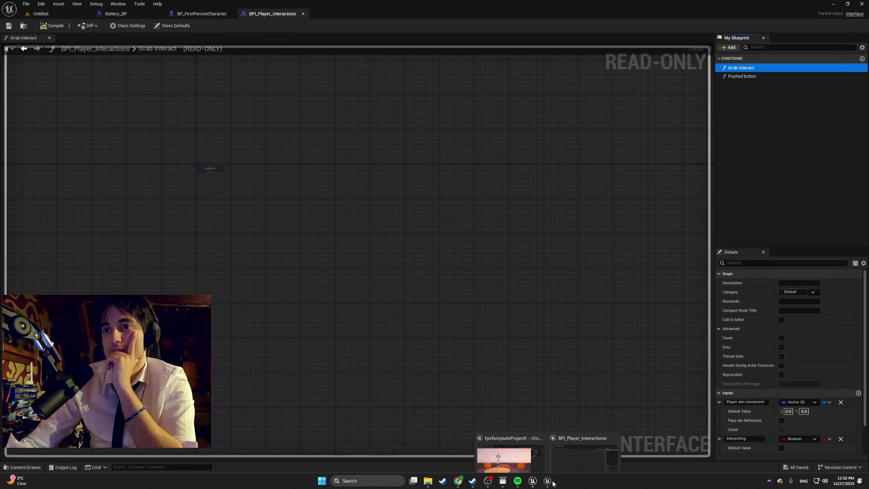
left_click(573, 459)
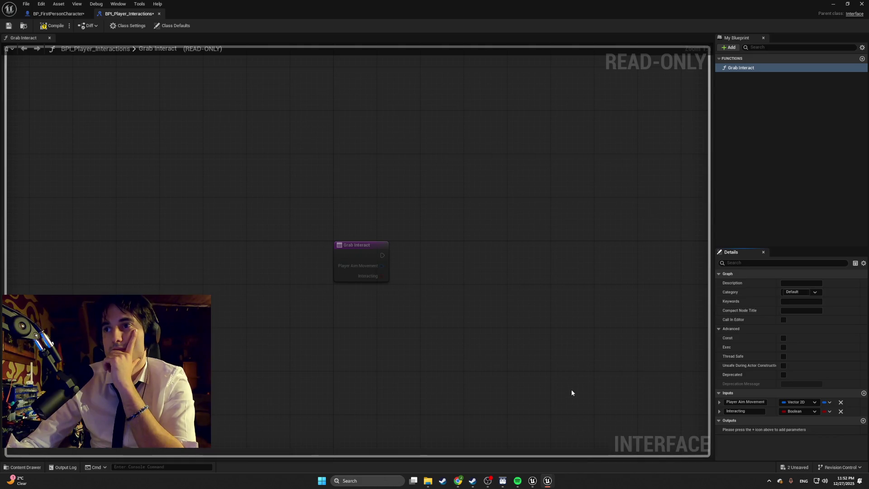
Step: Change the music track in the music player and hide it again
left_click(518, 481)
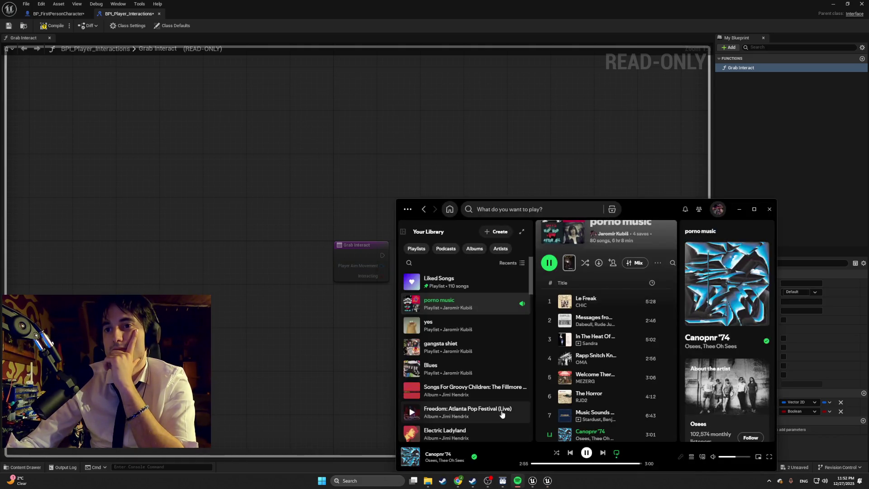
left_click(740, 209)
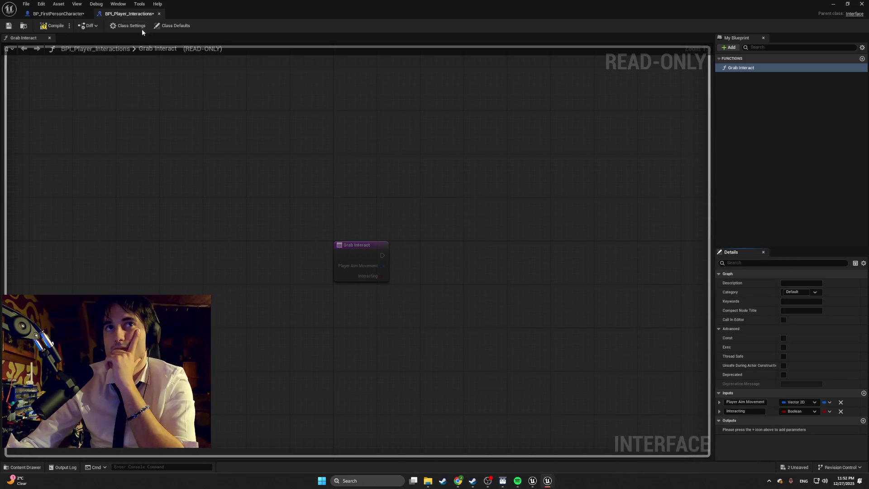
left_click(517, 480)
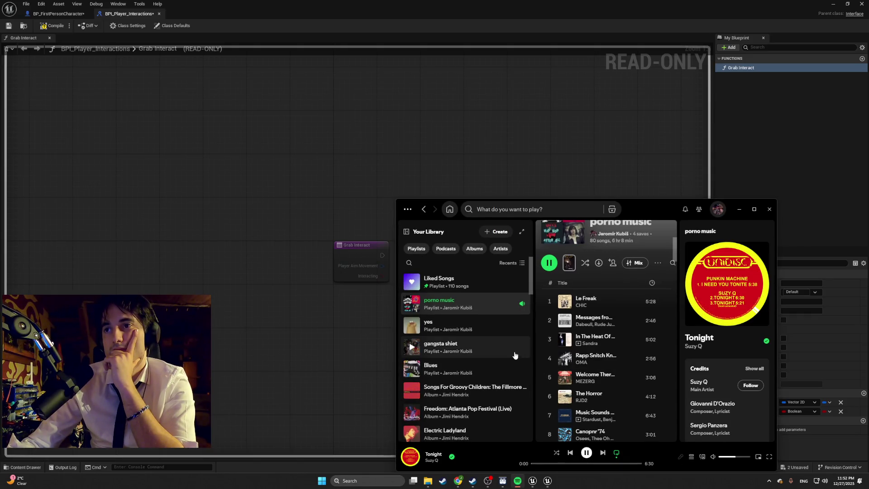
left_click(738, 209)
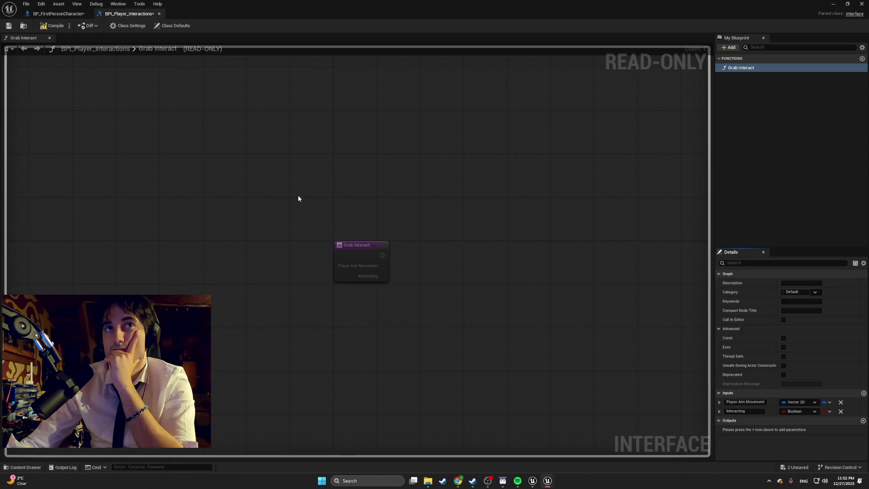
Step: In the reference project, return from the Untitled level to the BPI_Player_Interactions interface
left_click(533, 482)
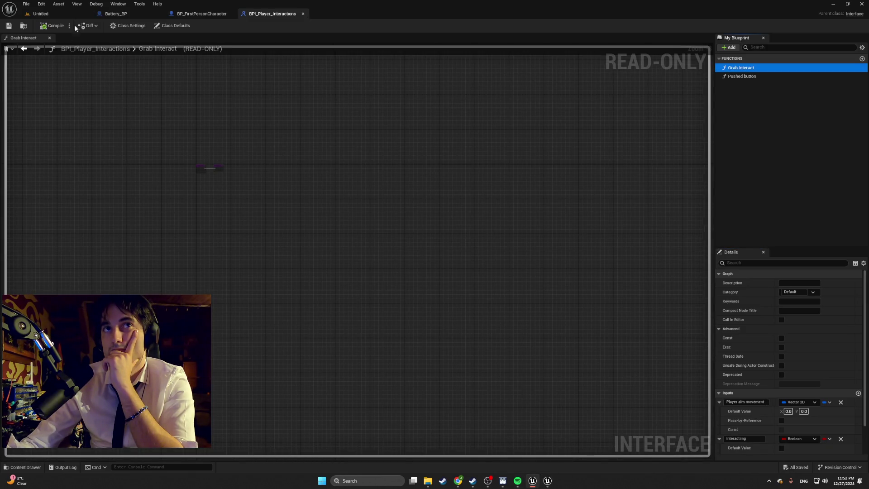
left_click(41, 13)
left_click(272, 14)
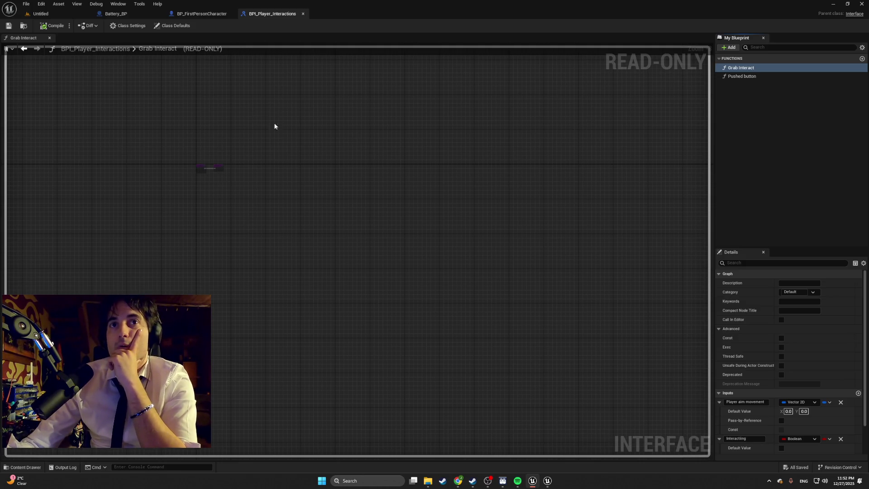
scroll(147, 161, "up", 6)
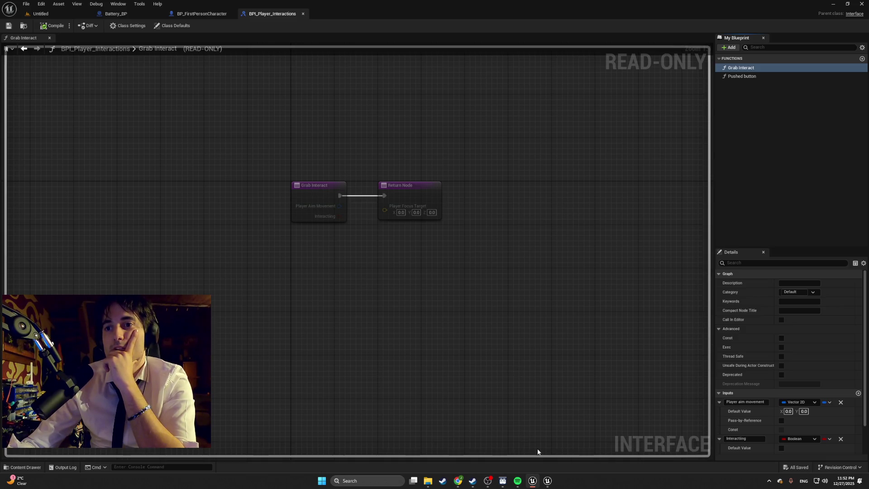
mouse_move(547, 480)
left_click(555, 455)
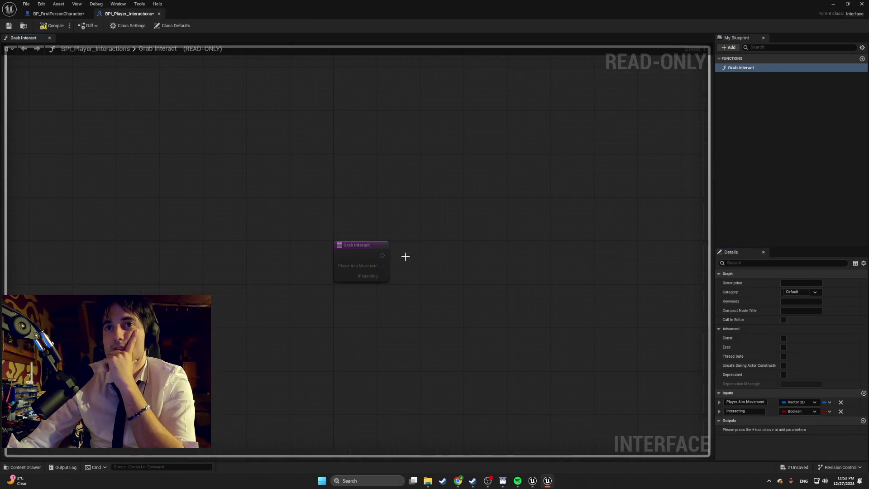
Step: Frame the Grab Interact and Return nodes and inspect the Pushed button function's parameters
left_click_drag(408, 252, 395, 246)
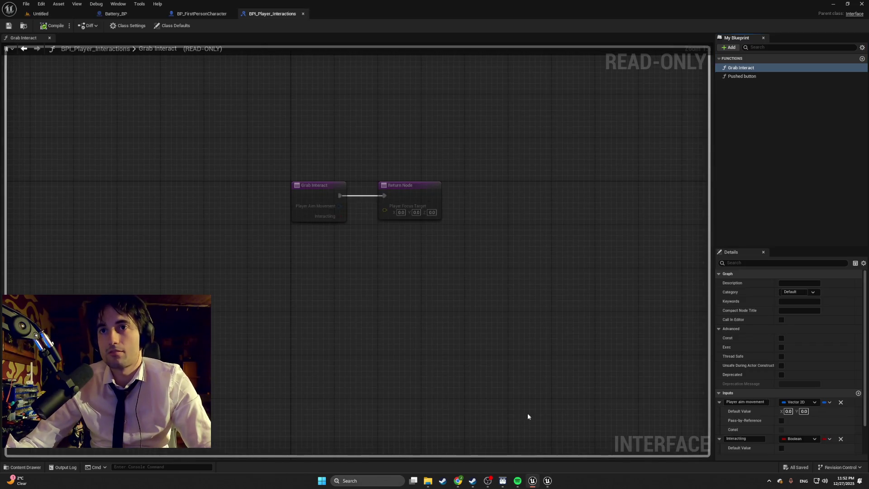
scroll(271, 172, "up", 4)
scroll(329, 180, "down", 1)
left_click_drag(400, 166, 304, 145)
scroll(354, 197, "up", 2)
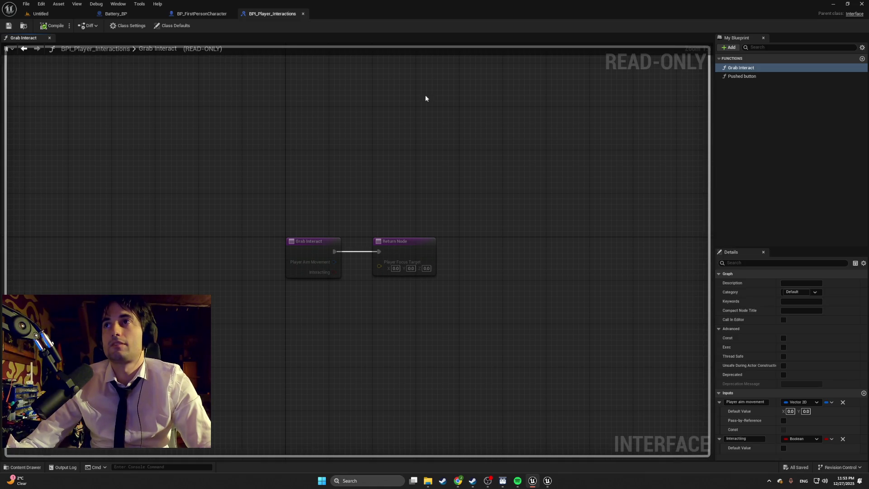
left_click(736, 77)
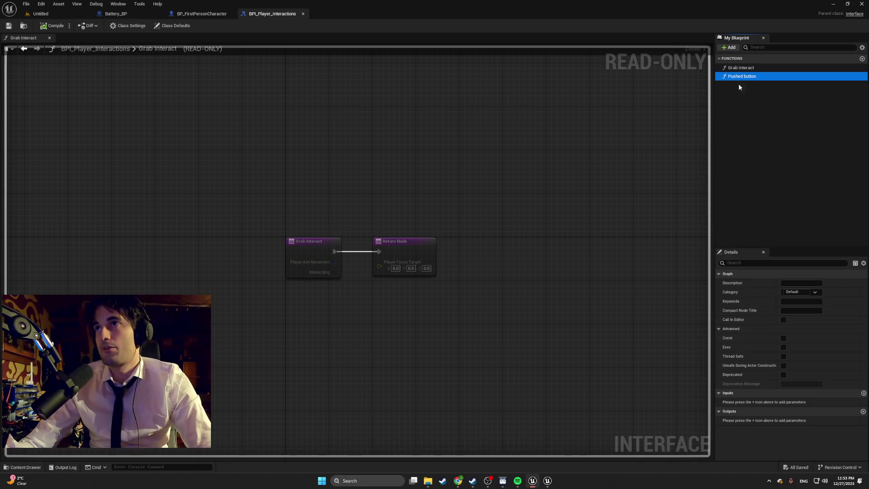
mouse_move(536, 473)
left_click(557, 457)
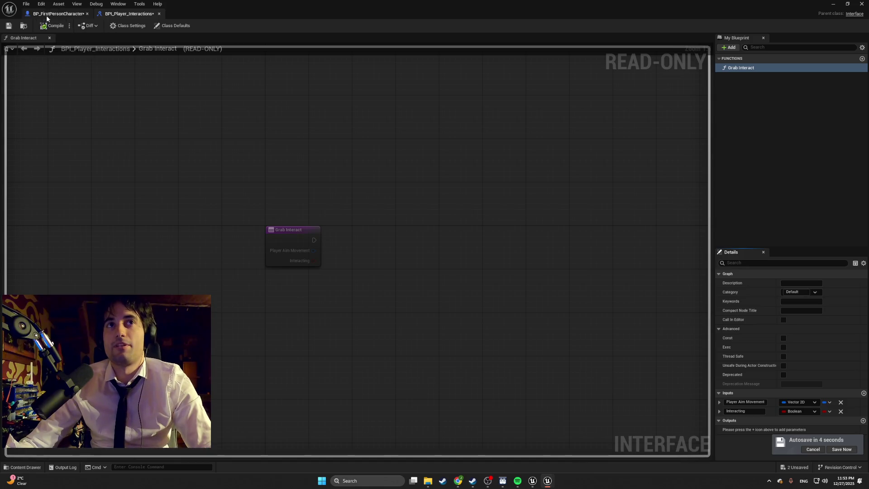
Step: Add a Grab Interact message node to BP_FirstPersonCharacter's EventGraph
left_click(47, 15)
scroll(326, 157, "down", 2)
scroll(326, 157, "up", 2)
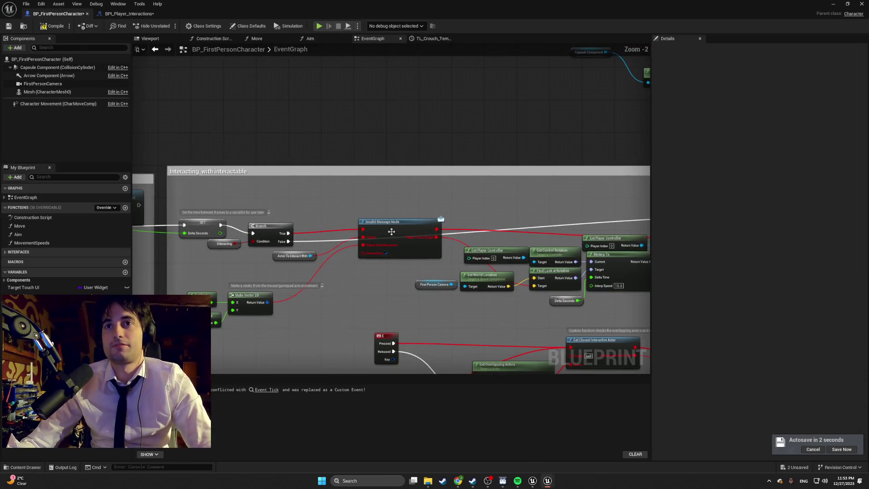
right_click(363, 178)
type("grab inte")
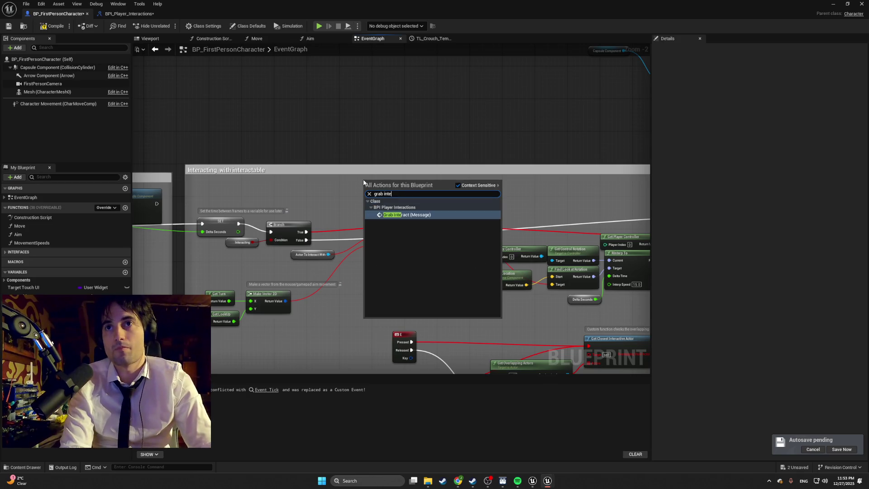
key("Return")
left_click_drag(422, 117, 373, 76)
scroll(321, 152, "up", 2)
Step: Position Grab Interact above the lowered Invalid Message Node and wire its exec output onward
mouse_move(322, 152)
left_mouse_down()
mouse_move(335, 140)
mouse_move(392, 133)
mouse_move(391, 123)
left_mouse_up()
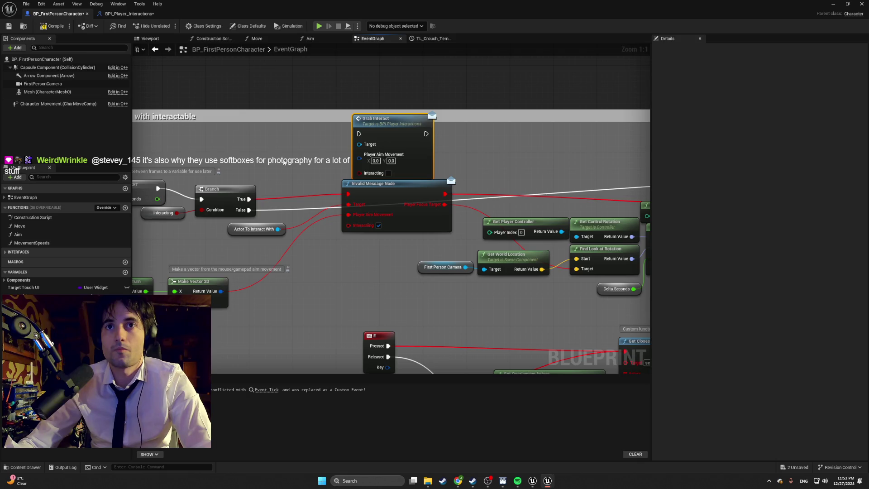
mouse_move(378, 257)
left_mouse_down()
mouse_move(268, 210)
mouse_move(248, 217)
mouse_move(253, 230)
left_mouse_up()
mouse_move(263, 159)
left_mouse_down()
mouse_move(262, 185)
mouse_move(259, 177)
left_mouse_up()
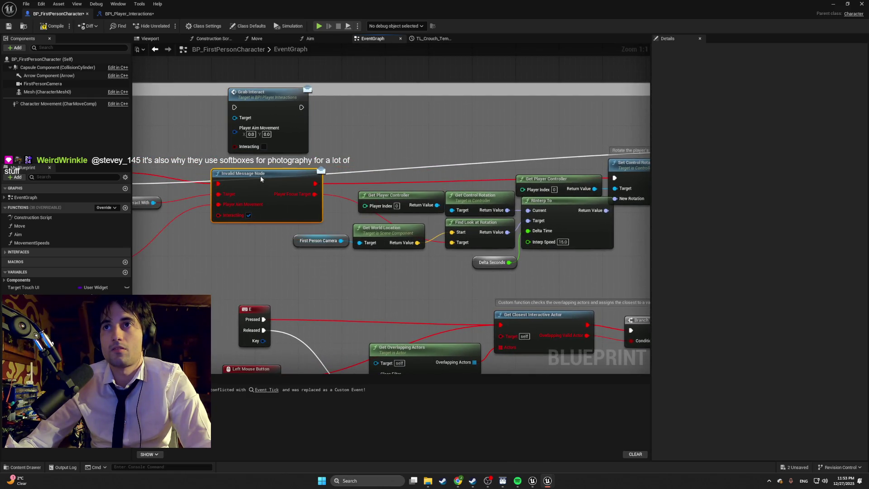
left_click_drag(301, 108, 615, 178)
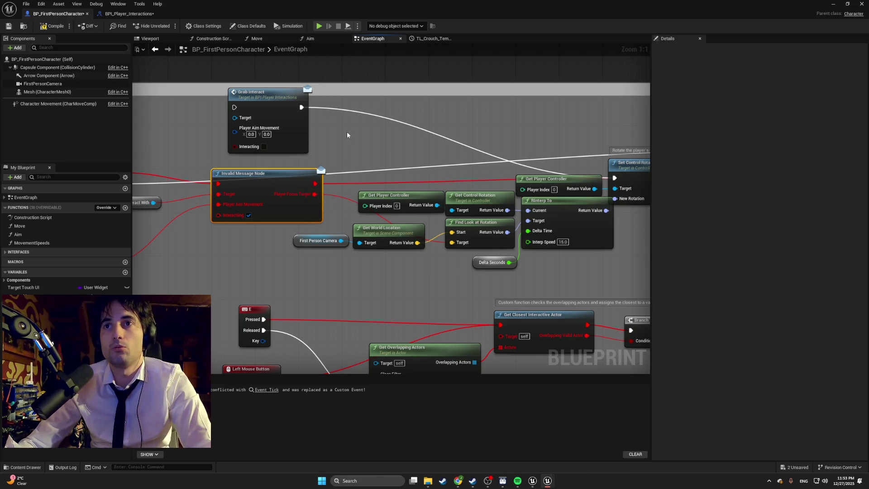
left_click_drag(347, 132, 309, 124)
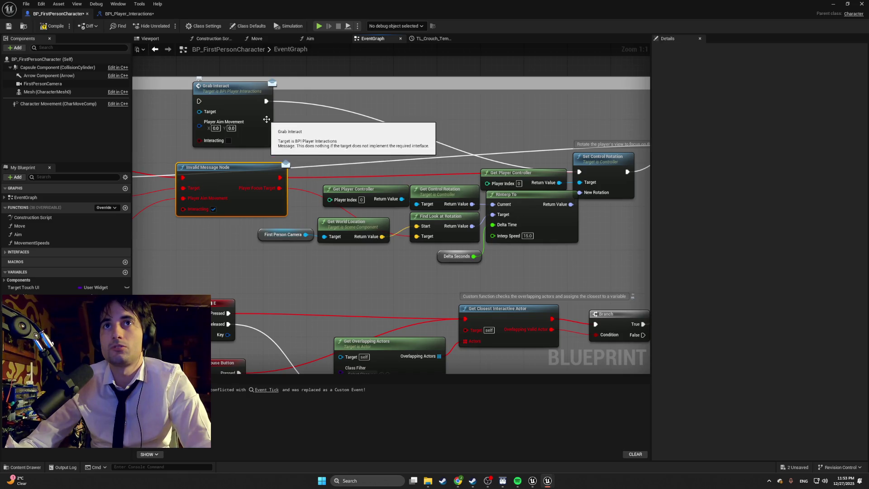
Step: Feed Grab Interact from Branch True, Actor To Interact With and Make Vector 2D, ticking Interacting
right_click(265, 118)
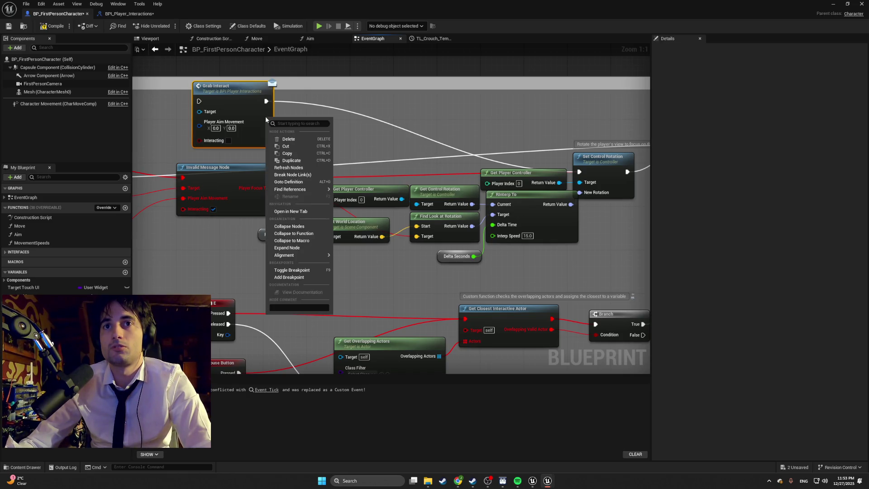
left_click(290, 107)
mouse_move(277, 124)
left_mouse_down()
mouse_move(324, 119)
mouse_move(394, 132)
left_mouse_up()
left_click_drag(206, 175, 317, 110)
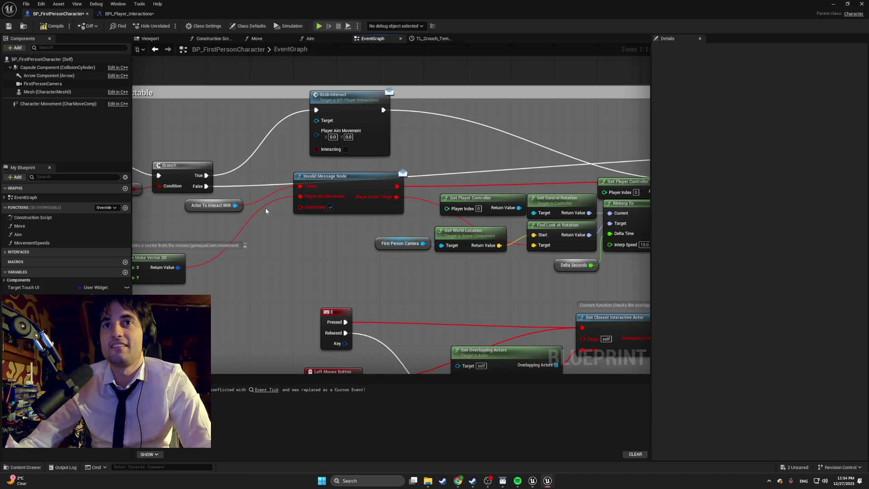
left_click_drag(234, 205, 316, 120)
left_click_drag(282, 213, 304, 209)
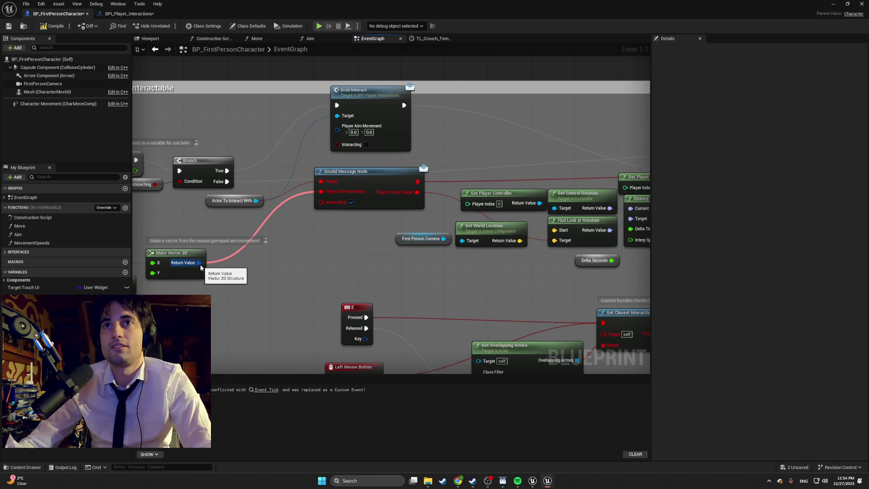
mouse_move(200, 264)
left_mouse_down()
mouse_move(312, 168)
mouse_move(336, 131)
left_mouse_up()
left_click(367, 137)
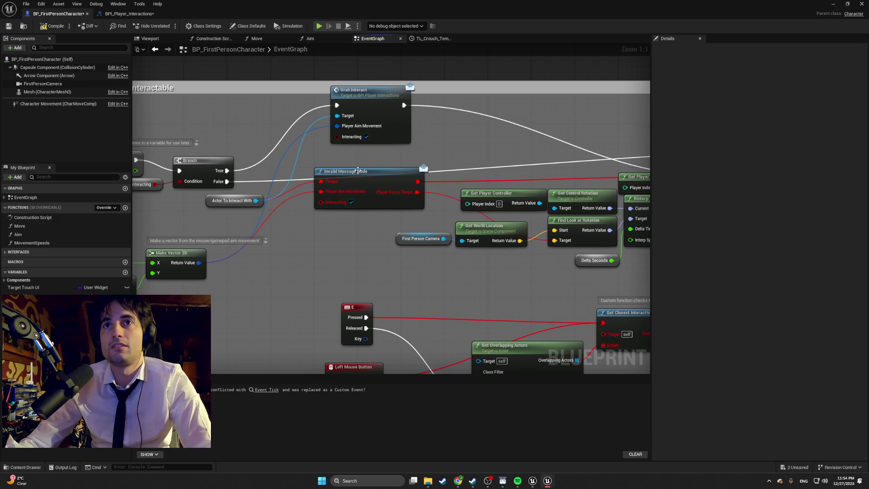
Step: Remove the orphaned Target and Player Aim Movement links and rewire the Invalid Message Node
left_click(295, 199, "alt")
left_click(298, 186, "alt")
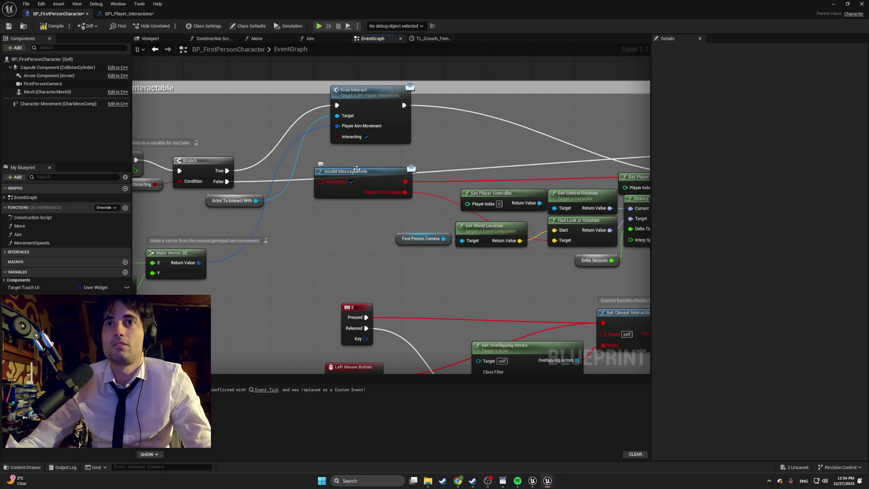
mouse_move(358, 178)
left_mouse_down()
mouse_move(347, 202)
mouse_move(252, 170)
left_mouse_up()
mouse_move(247, 205)
left_mouse_down()
mouse_move(569, 172)
mouse_move(286, 202)
left_mouse_up()
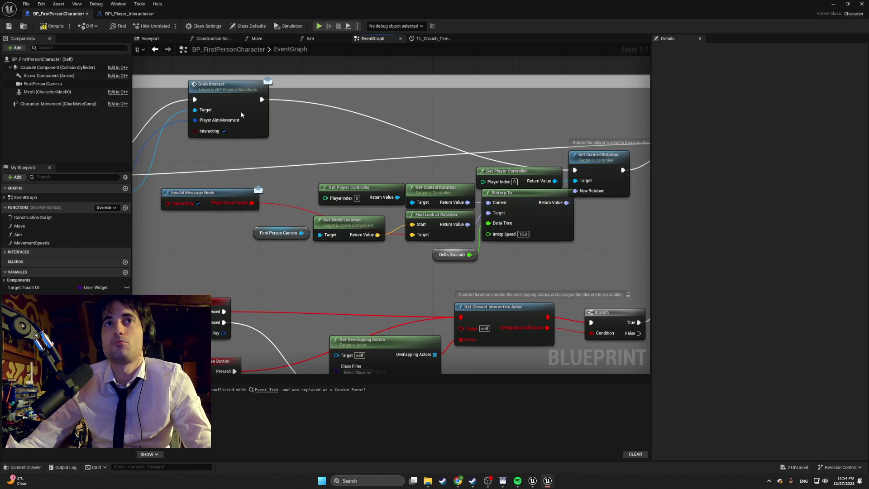
left_click(128, 14)
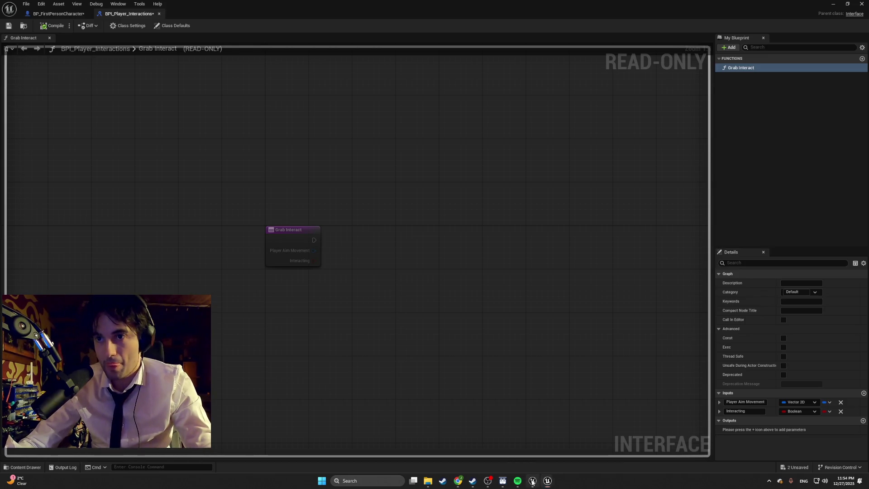
Step: Inspect the reference Grab Interact's inputs and outputs
left_click(532, 480)
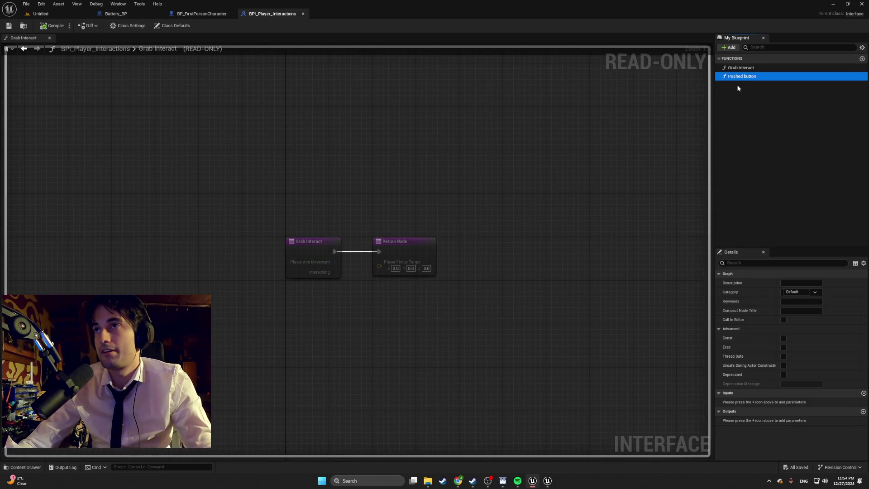
left_click(740, 68)
scroll(735, 363, "down", 3)
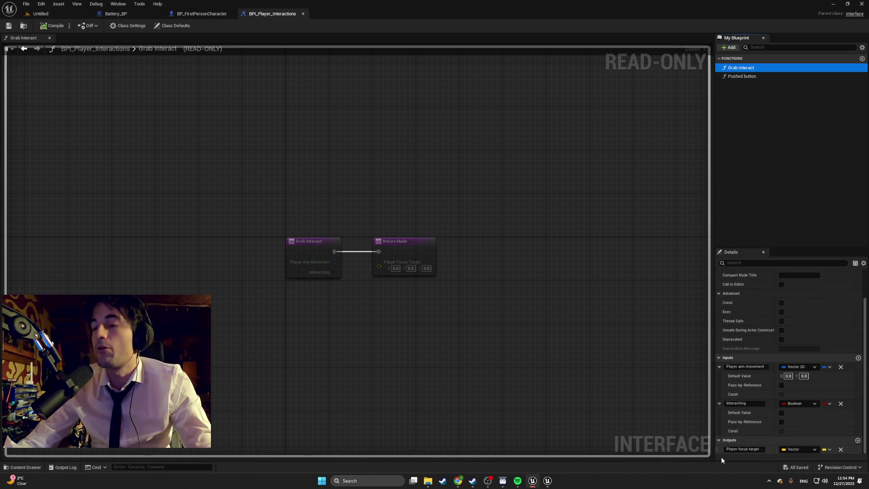
mouse_move(547, 484)
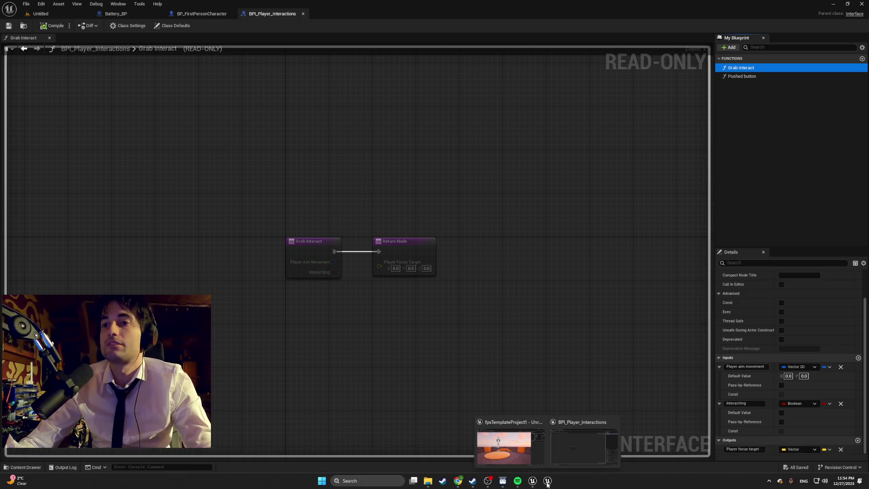
left_click(564, 456)
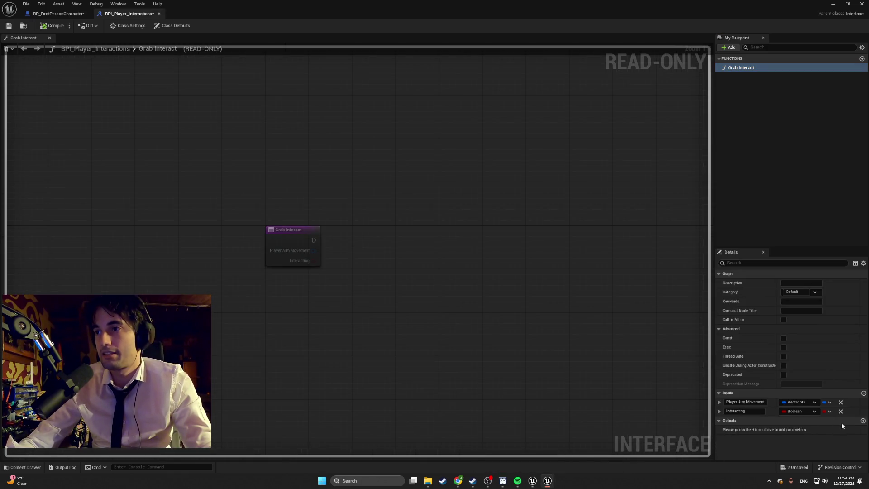
Step: Add a Vector output named Player Focus Target to Grab Interact
left_click(862, 421)
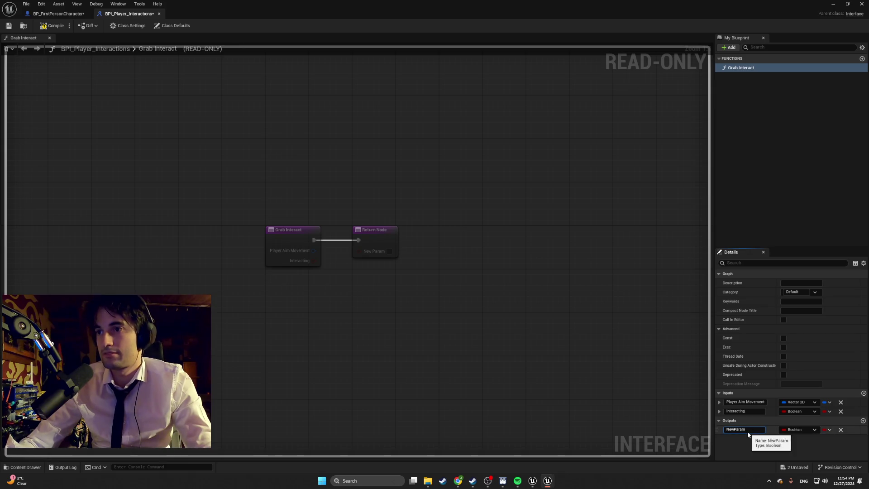
type("PLa")
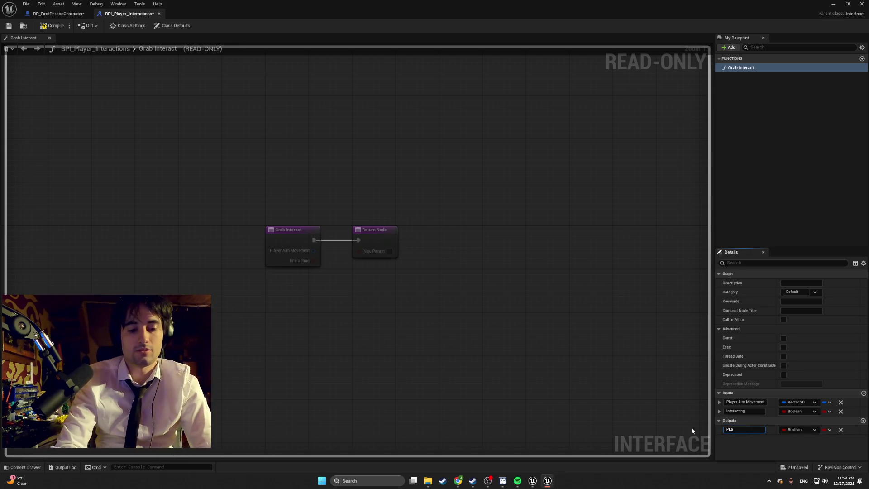
key("BackSpace")
key("BackSpace")
type("layer Fo")
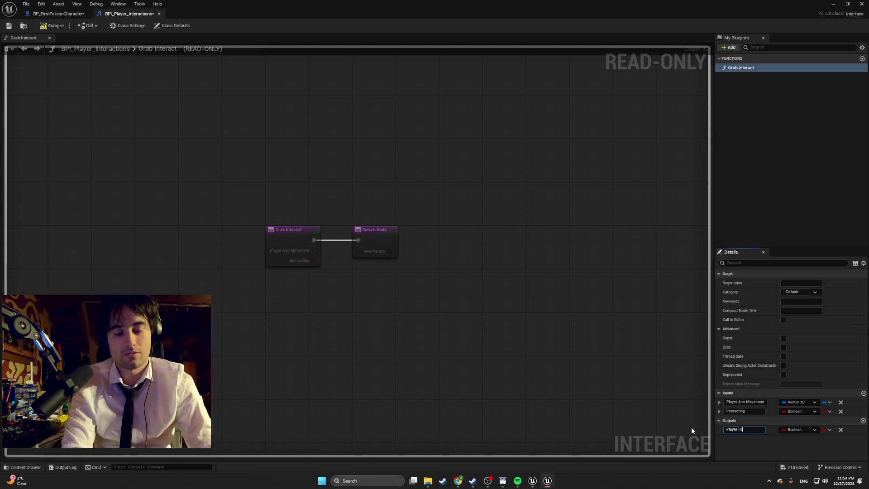
type("cus Target")
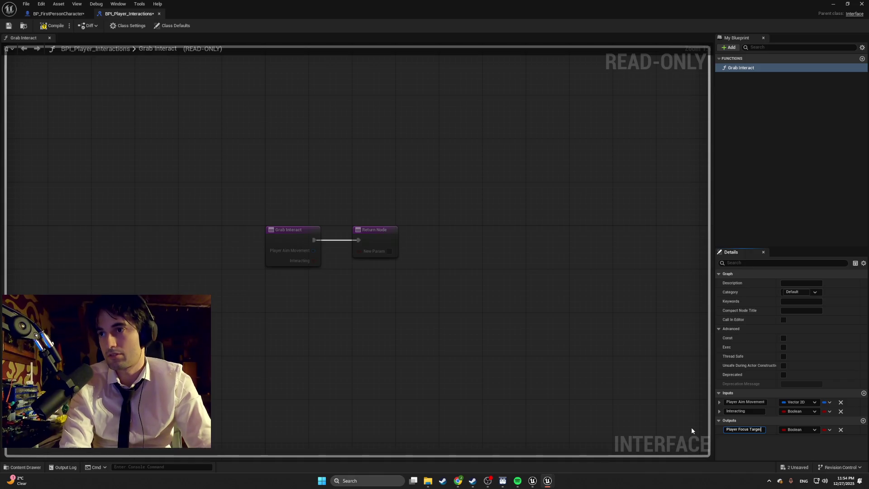
key("Return")
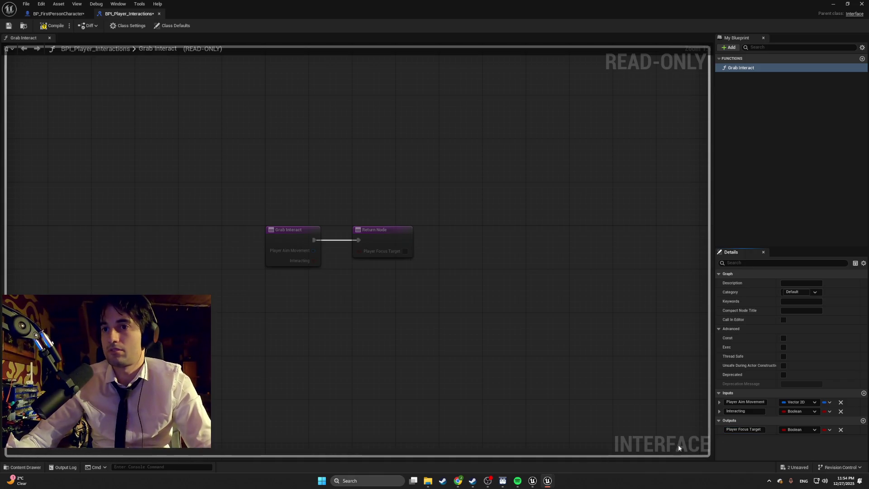
key("alt+Tab")
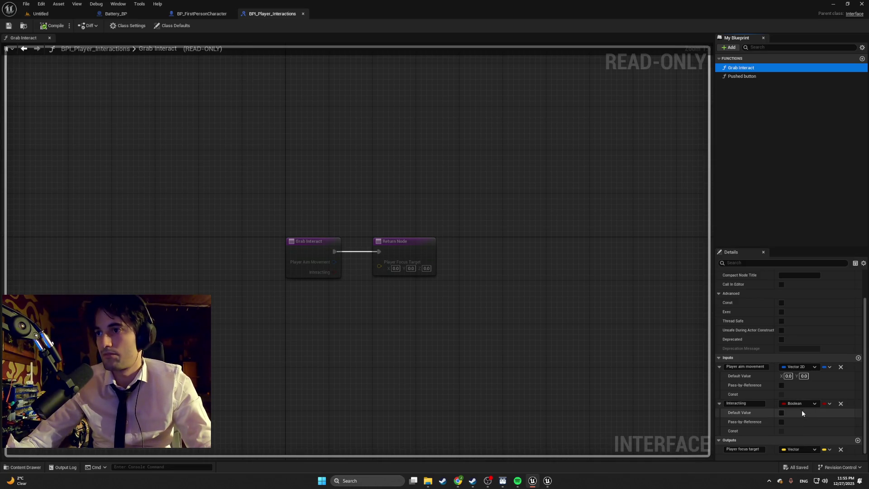
key("alt+space")
key("alt+Tab")
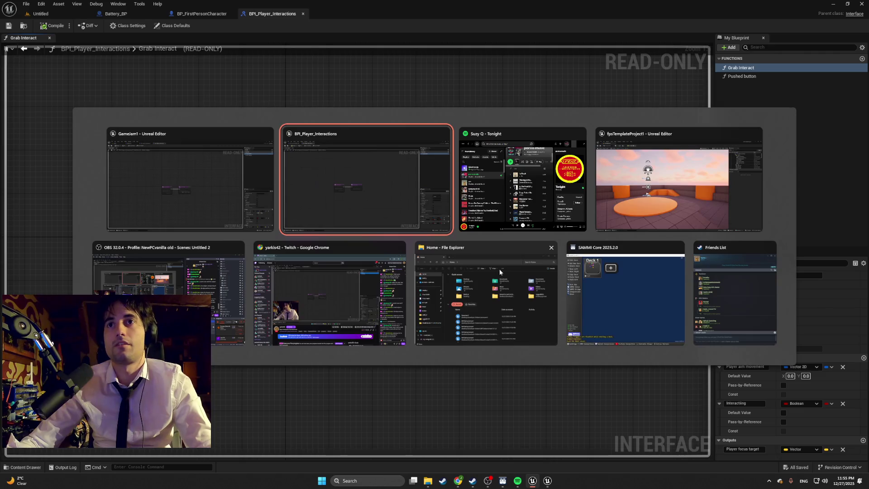
left_click(800, 429)
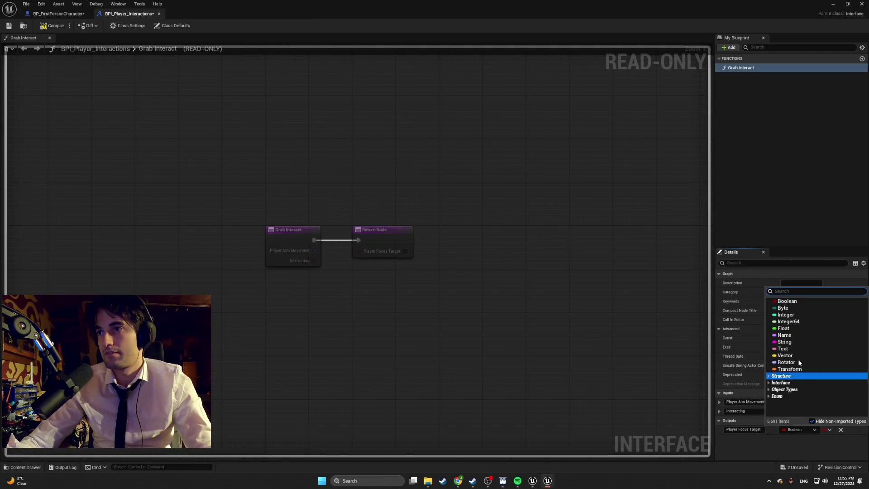
left_click(797, 356)
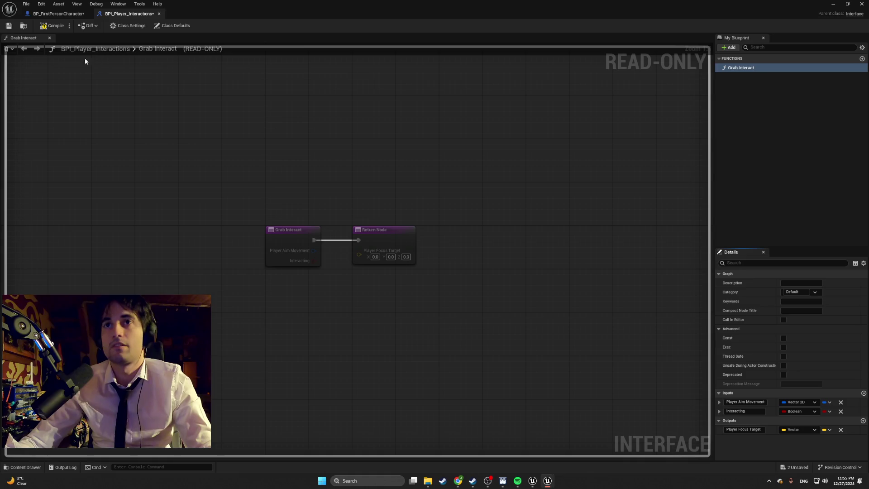
left_click(46, 29)
left_click(44, 14)
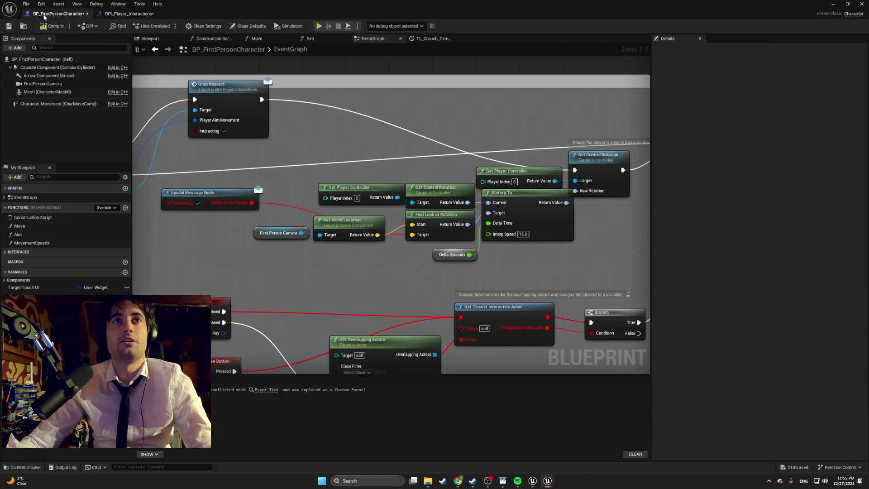
Step: Add a new Grab Interact fed by Branch True, Actor To Interact With and aim movement
scroll(273, 186, "down", 3)
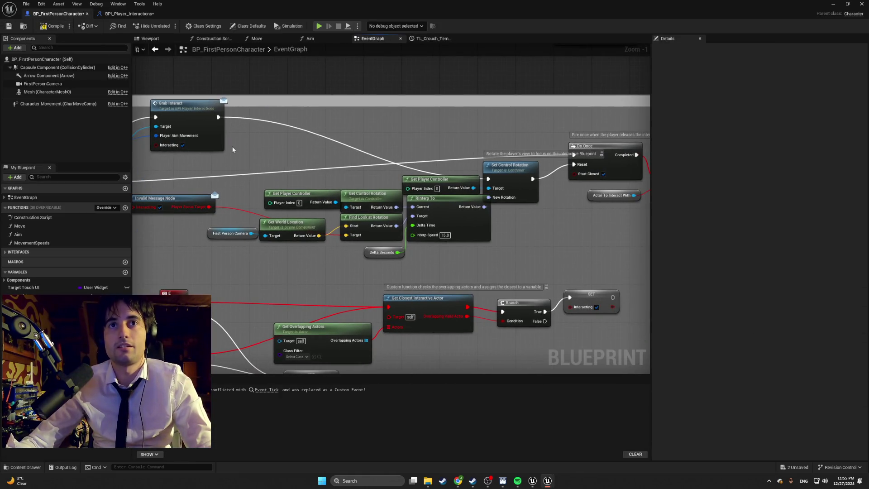
left_click_drag(201, 86, 289, 130)
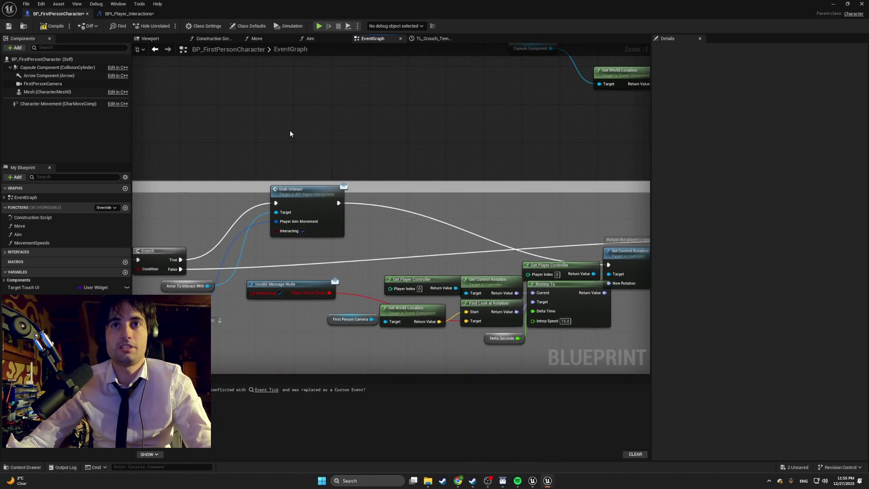
right_click(289, 130)
type("grab")
key("Return")
mouse_move(335, 131)
left_mouse_down()
mouse_move(325, 118)
mouse_move(582, 227)
mouse_move(608, 265)
left_mouse_up()
mouse_move(283, 131)
left_mouse_down()
mouse_move(184, 229)
mouse_move(171, 254)
mouse_move(180, 260)
left_mouse_up()
mouse_move(285, 135)
left_mouse_down()
mouse_move(206, 292)
mouse_move(224, 235)
mouse_move(214, 289)
mouse_move(253, 136)
mouse_move(285, 136)
left_mouse_up()
key("Escape")
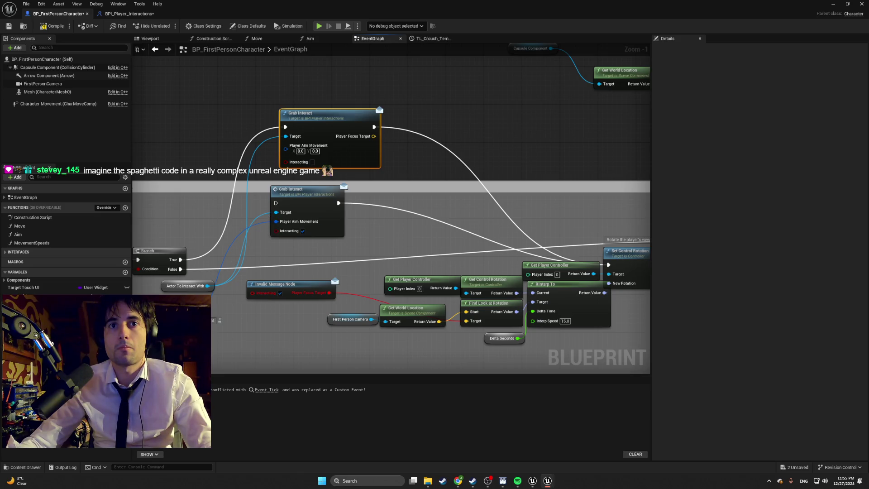
mouse_move(219, 319)
left_mouse_down()
mouse_move(272, 154)
mouse_move(286, 145)
left_mouse_up()
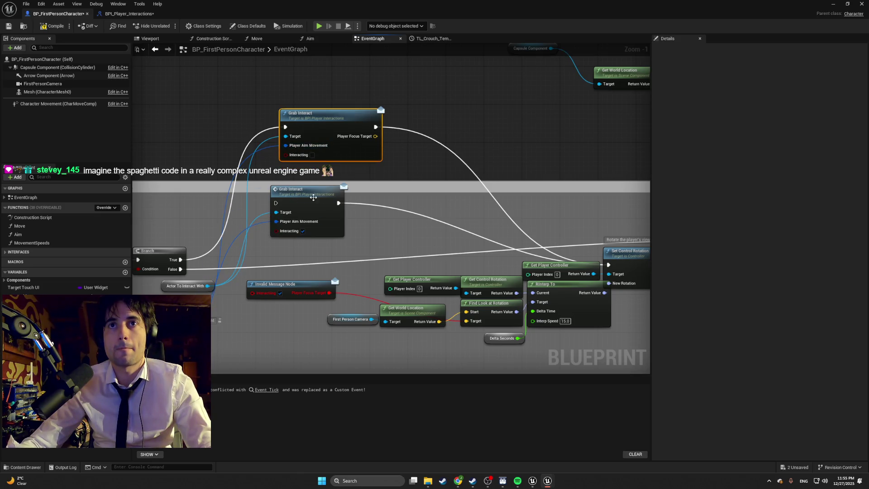
Step: Delete the old Grab Interact and the Invalid Message Node, moving the new call into place
left_click_drag(349, 190, 300, 177)
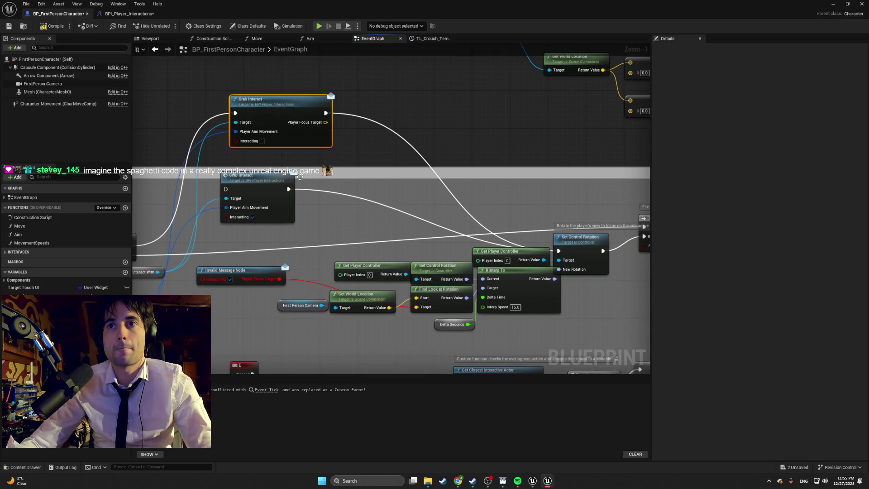
left_click(263, 180)
key("Delete")
mouse_move(293, 116)
left_mouse_down()
mouse_move(264, 174)
mouse_move(273, 212)
mouse_move(246, 168)
mouse_move(253, 160)
mouse_move(344, 235)
mouse_move(356, 267)
left_mouse_up()
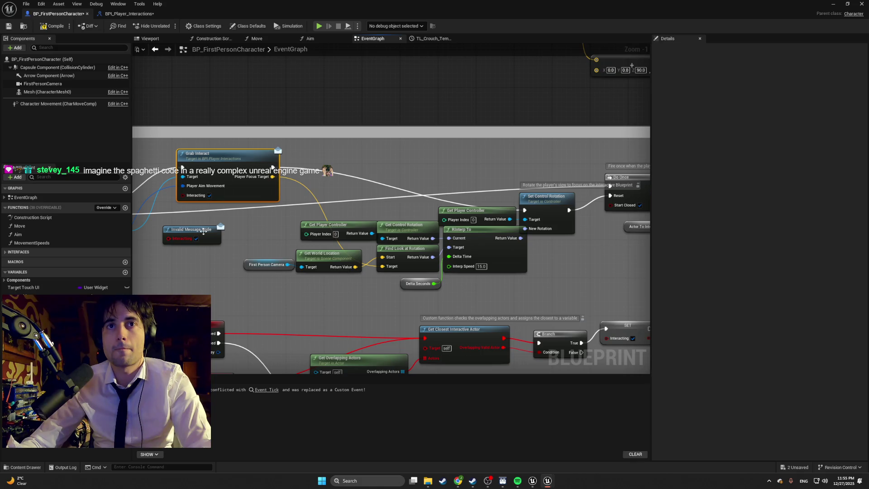
left_click(203, 231)
key("Delete")
left_click_drag(203, 231, 267, 219)
mouse_move(281, 163)
left_mouse_down()
mouse_move(284, 183)
mouse_move(286, 170)
left_mouse_up()
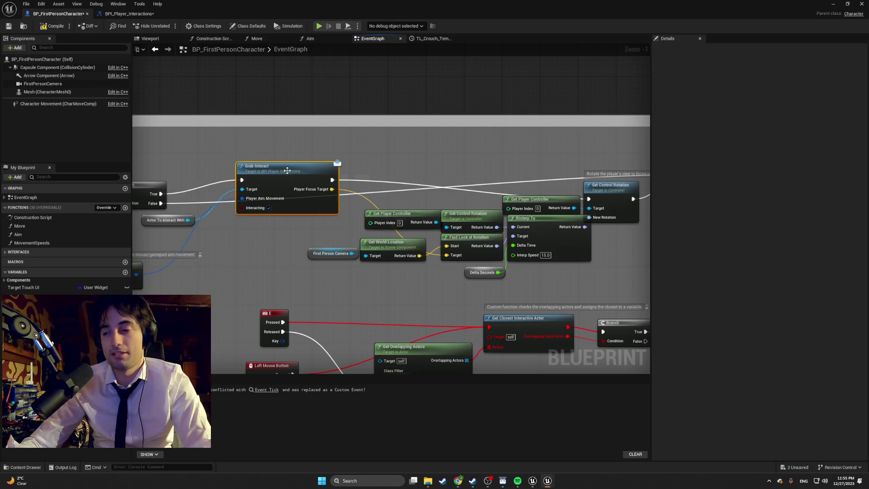
scroll(286, 166, "down", 4)
mouse_move(259, 197)
left_mouse_down()
mouse_move(332, 190)
mouse_move(414, 213)
mouse_move(216, 197)
left_mouse_up()
scroll(443, 220, "up", 4)
left_click_drag(295, 198, 202, 203)
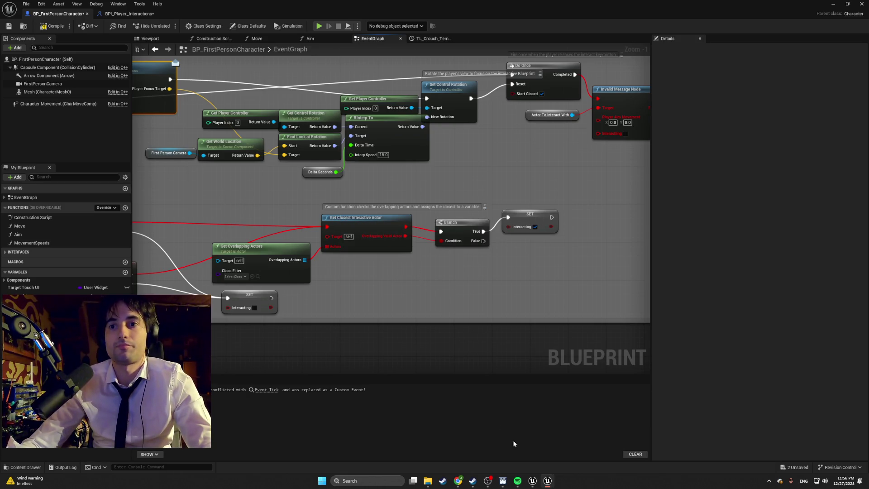
Step: Open the reference character's Get Closest Interactive Actor function graph from its EventGraph
left_click_drag(606, 92, 501, 121)
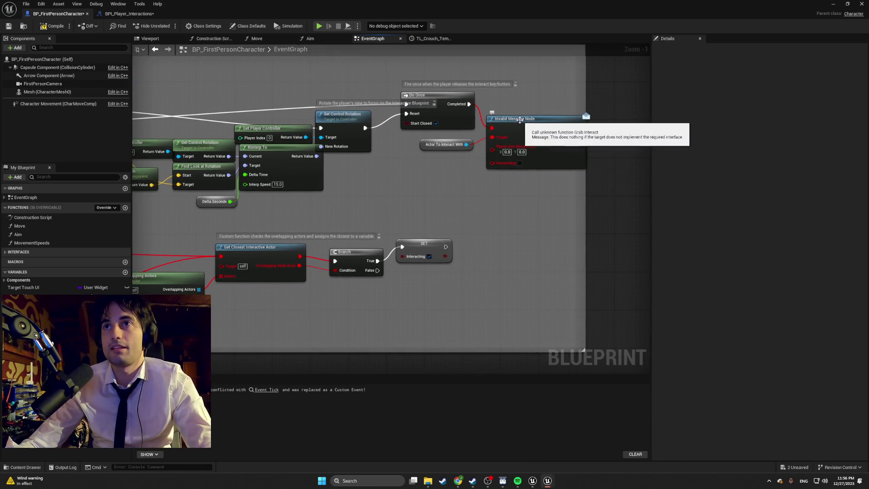
scroll(382, 169, "down", 3)
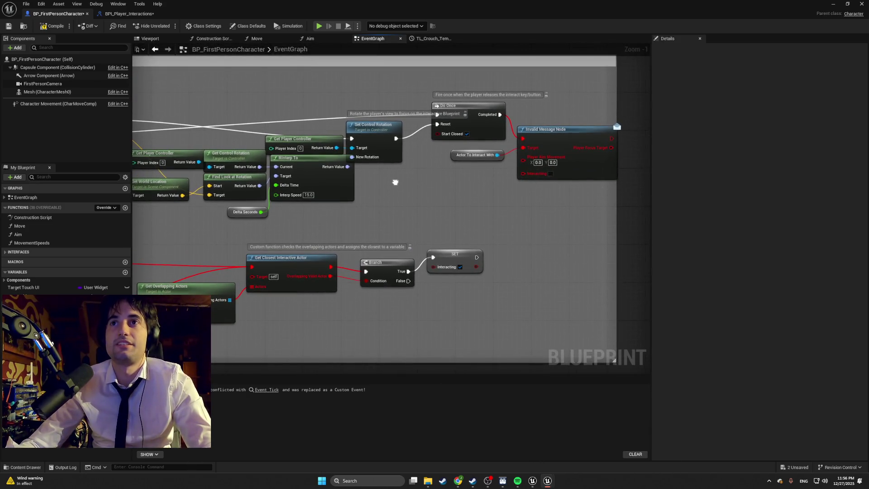
scroll(477, 183, "up", 1)
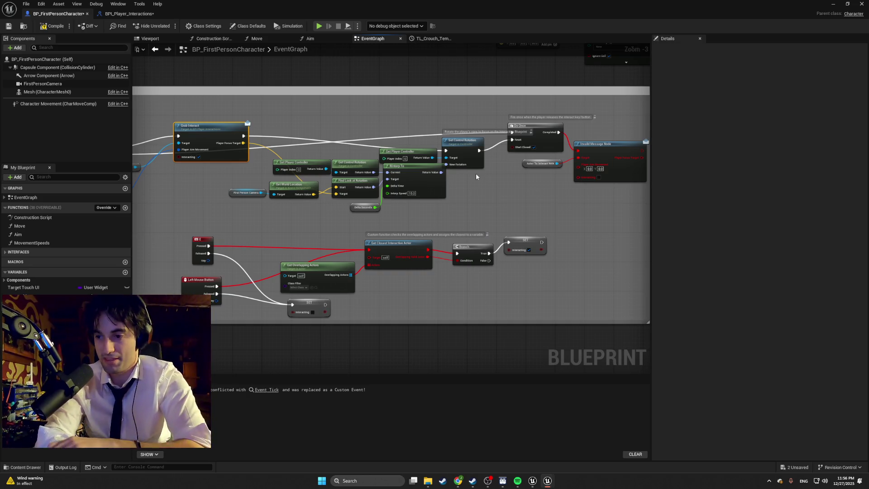
left_click(532, 480)
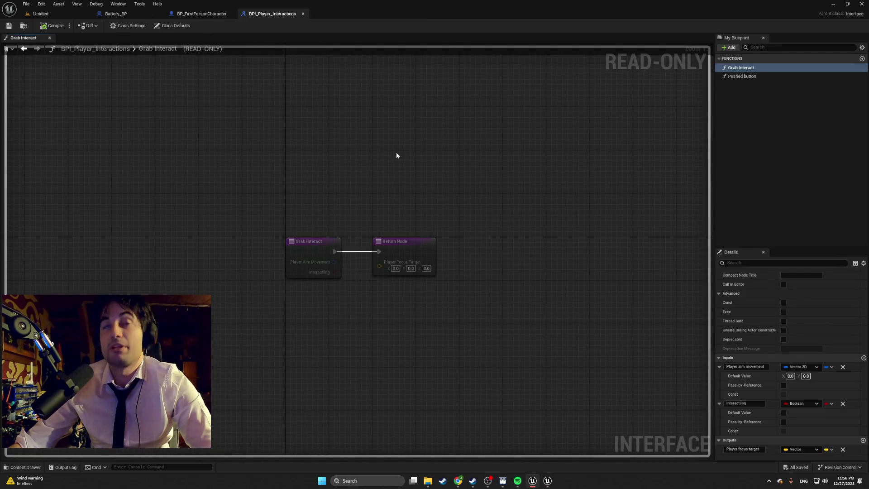
left_click(210, 14)
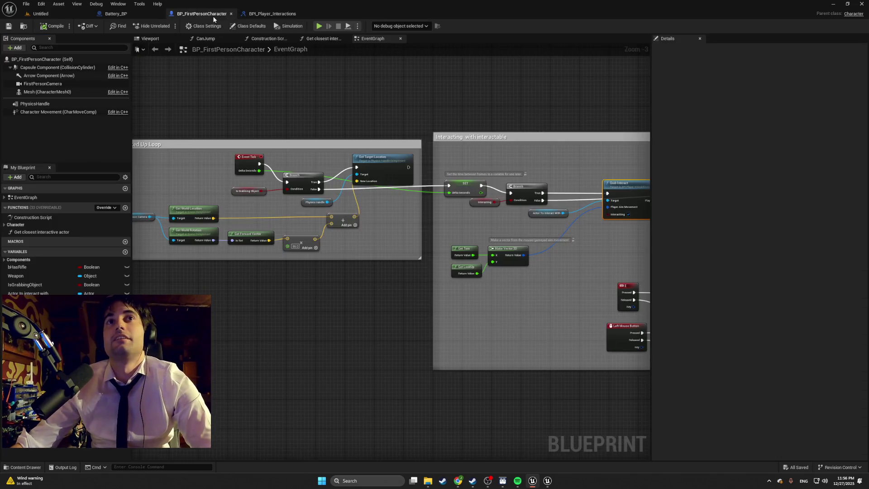
scroll(291, 134, "up", 1)
scroll(412, 278, "down", 3)
scroll(470, 281, "up", 4)
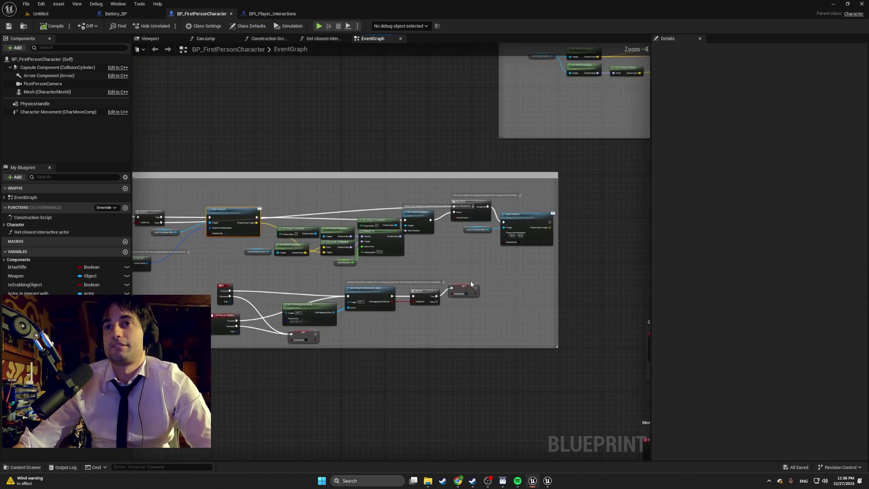
scroll(461, 234, "down", 2)
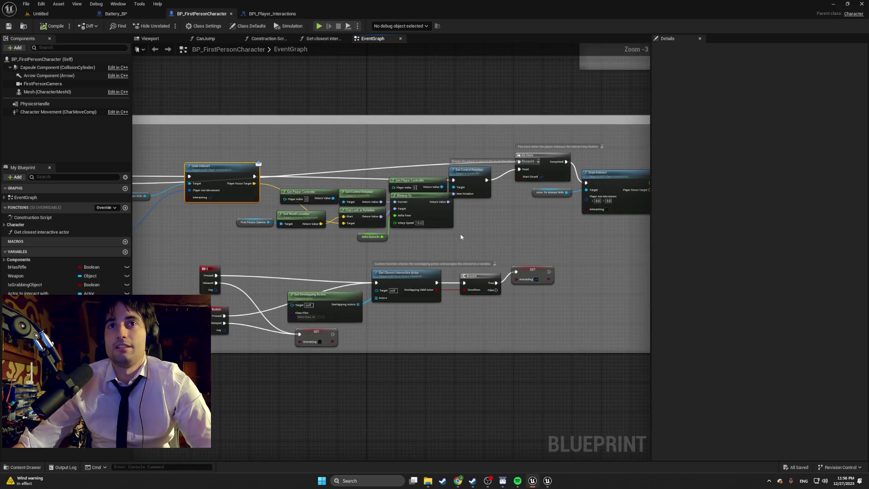
scroll(344, 250, "up", 3)
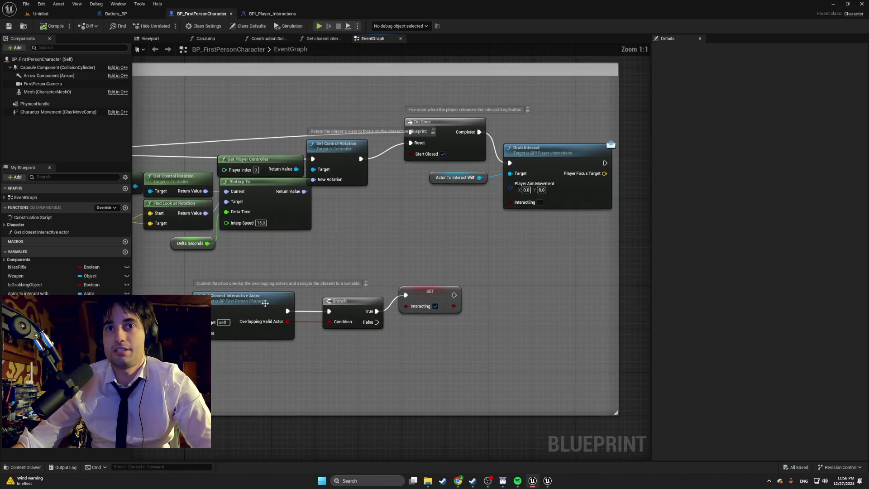
double_click(240, 304)
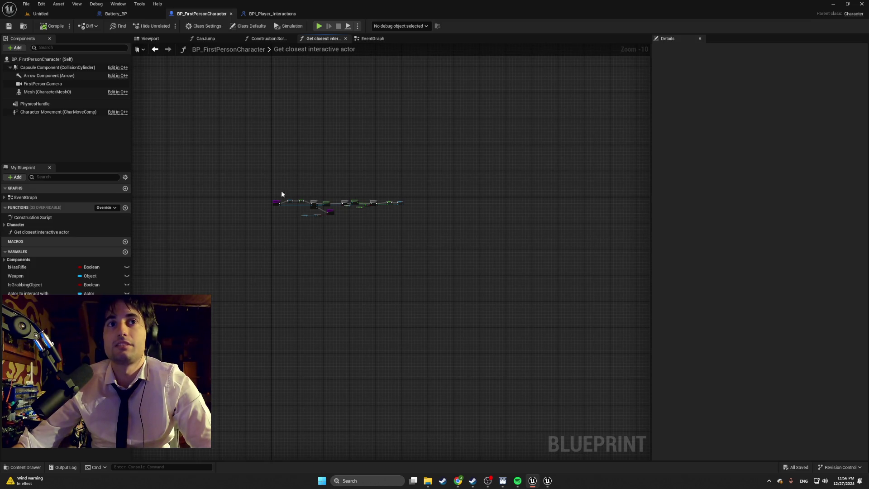
scroll(324, 190, "up", 5)
scroll(325, 193, "up", 4)
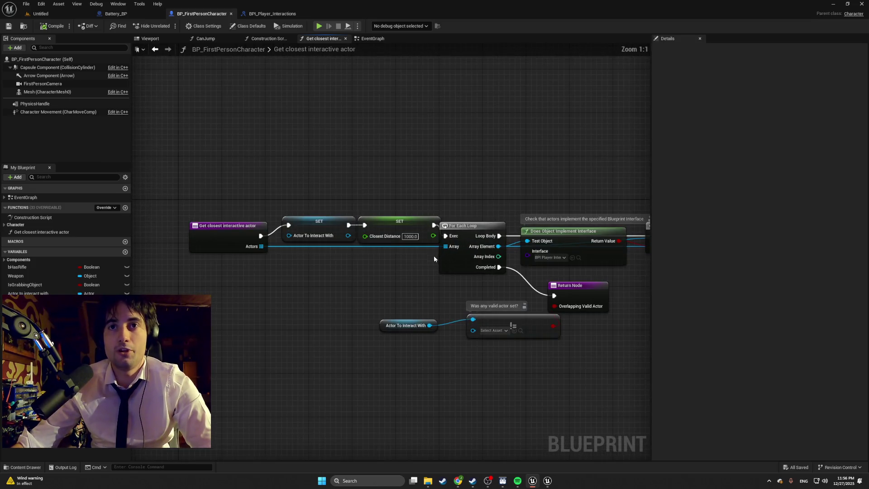
left_click_drag(340, 270, 332, 271)
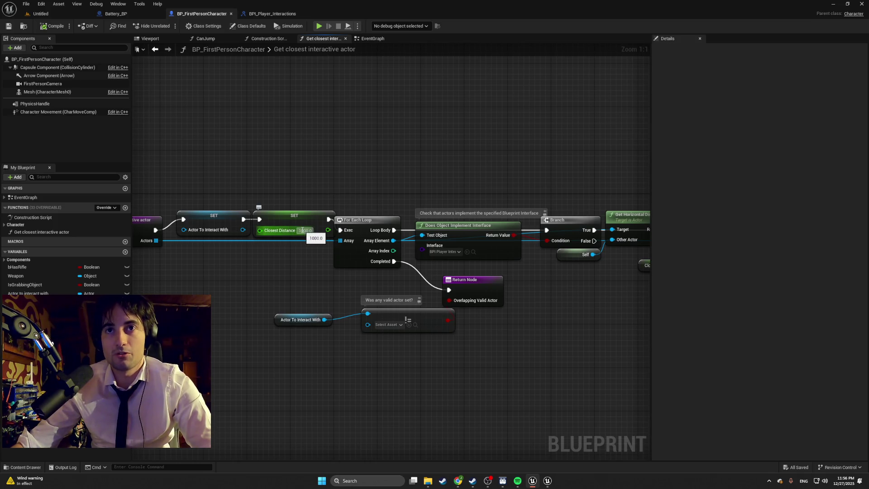
mouse_move(241, 234)
left_mouse_down()
mouse_move(216, 233)
mouse_move(197, 248)
left_mouse_up()
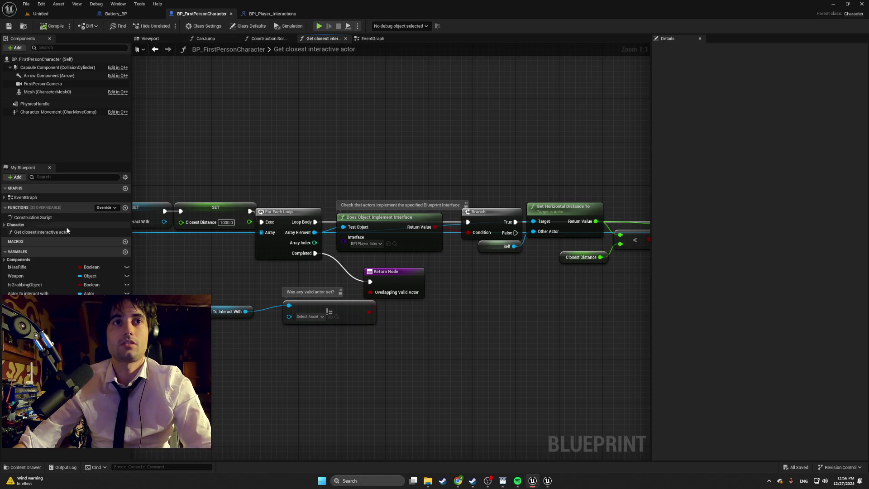
left_click(27, 225)
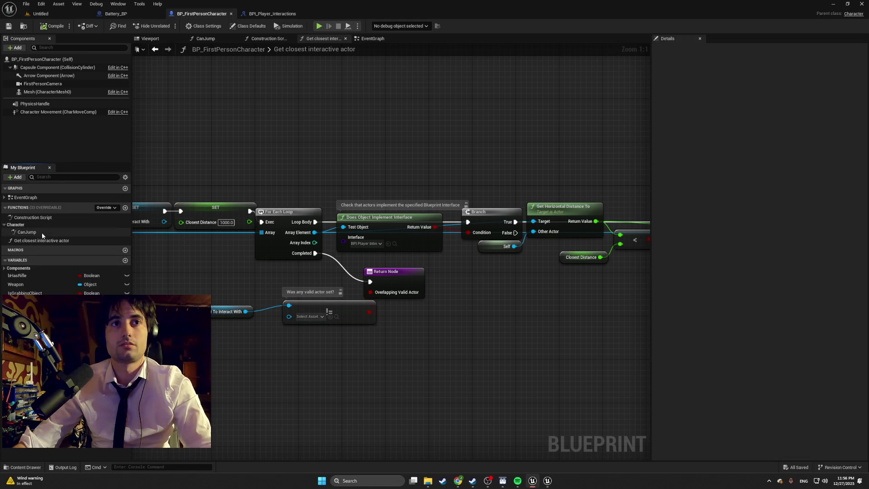
mouse_move(547, 479)
left_click(530, 449)
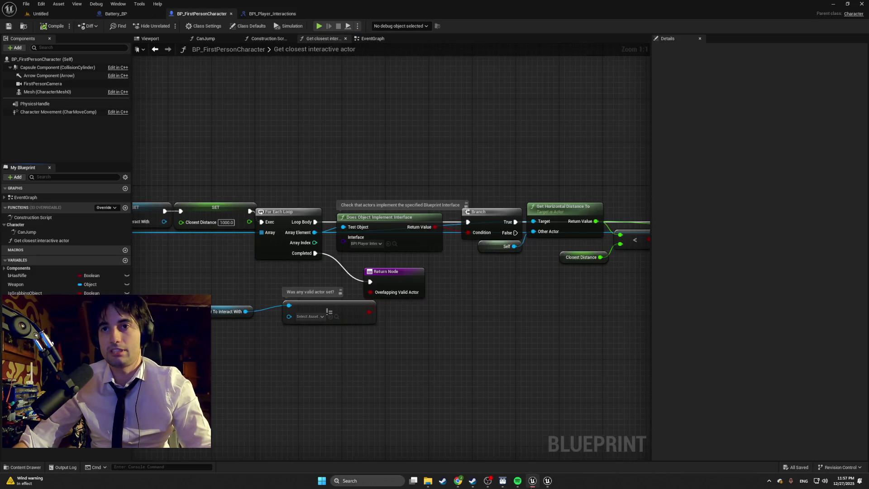
left_click(4, 225)
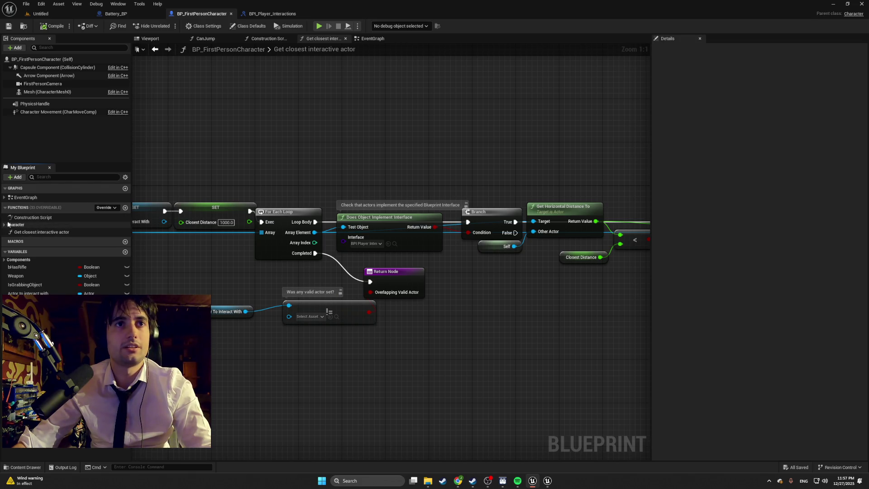
left_click(6, 208)
left_click(6, 208)
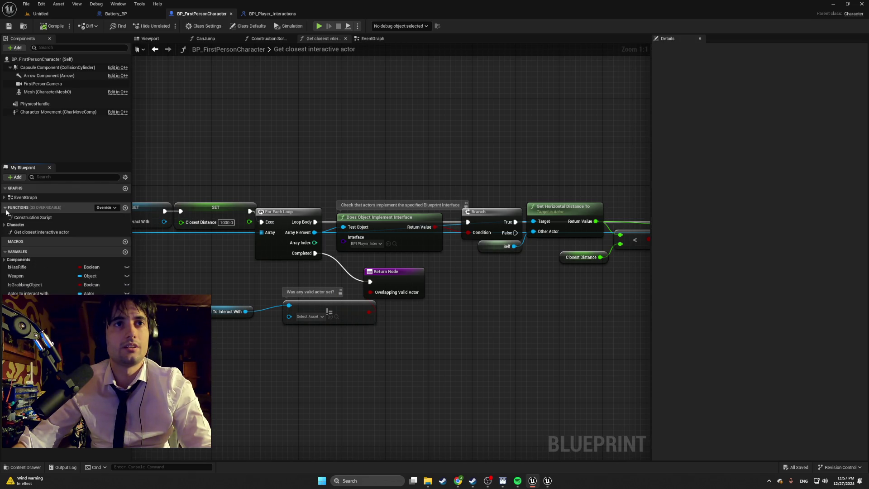
left_click(7, 225)
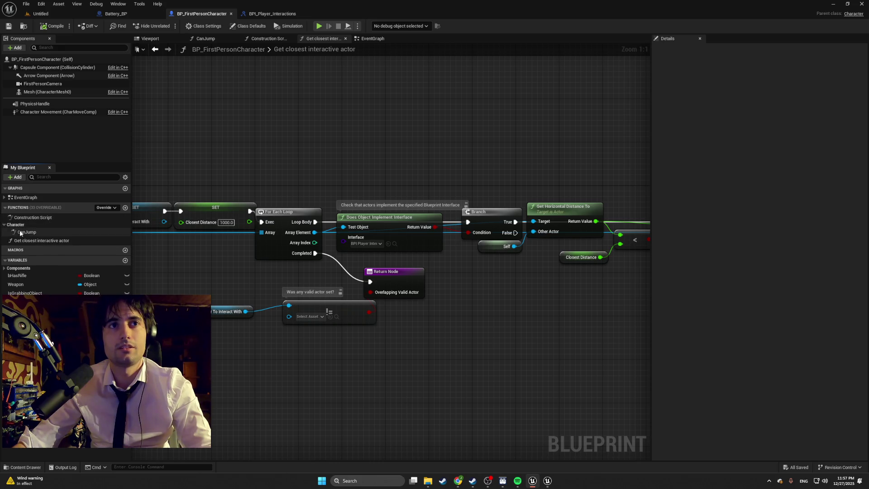
left_click(48, 233)
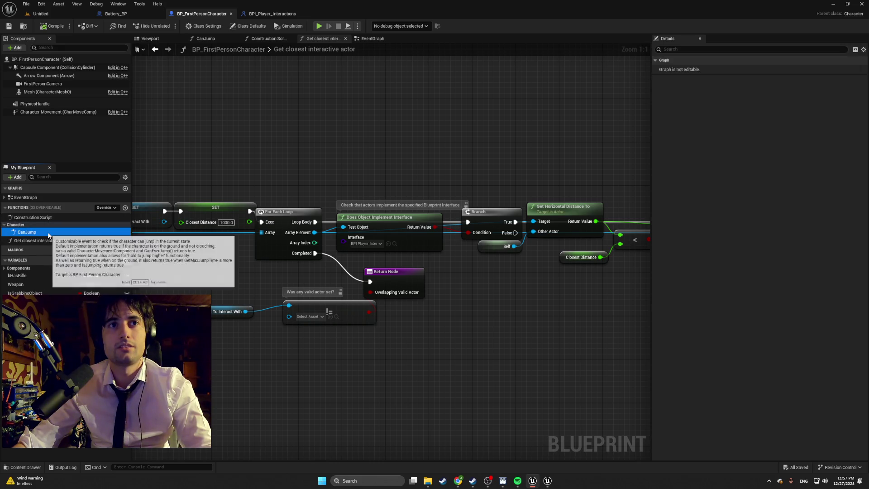
left_click(25, 225)
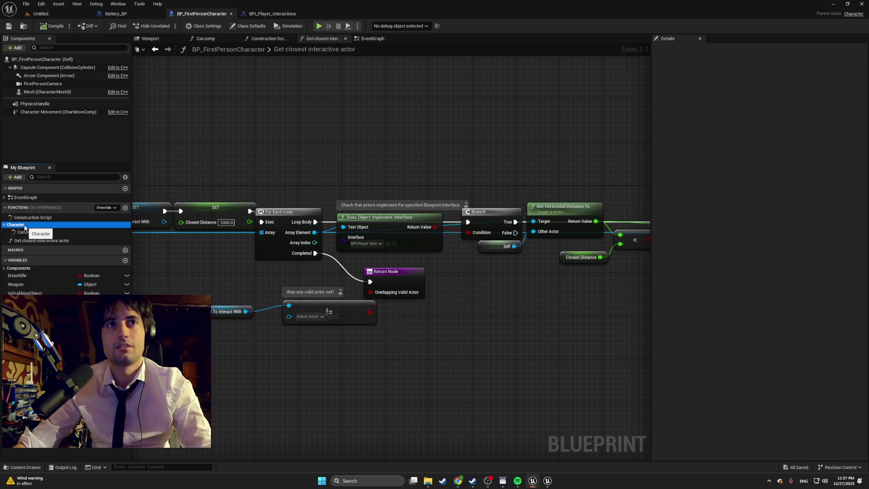
mouse_move(68, 112)
left_mouse_down()
mouse_move(71, 238)
mouse_move(76, 169)
left_mouse_up()
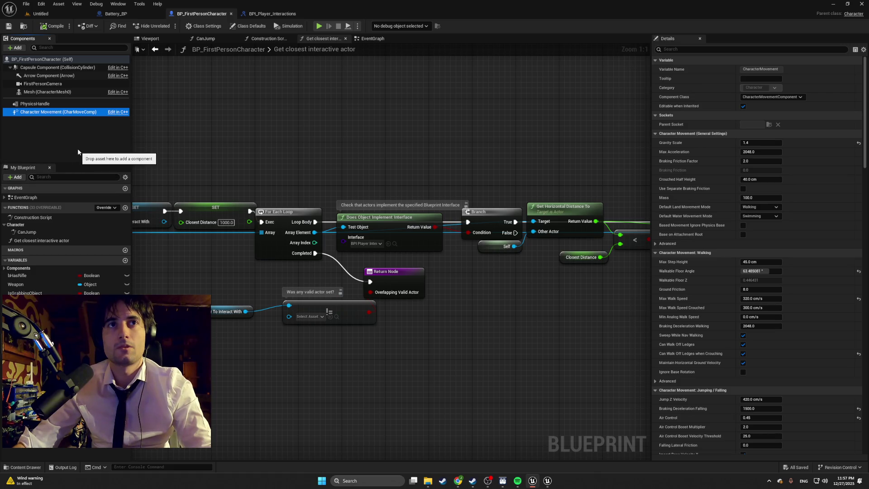
left_click(77, 148)
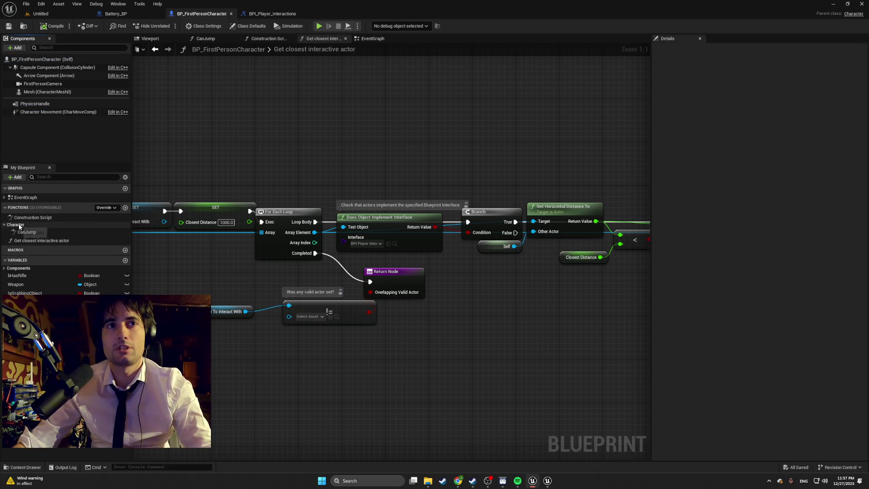
left_click(2, 226)
left_click(3, 224)
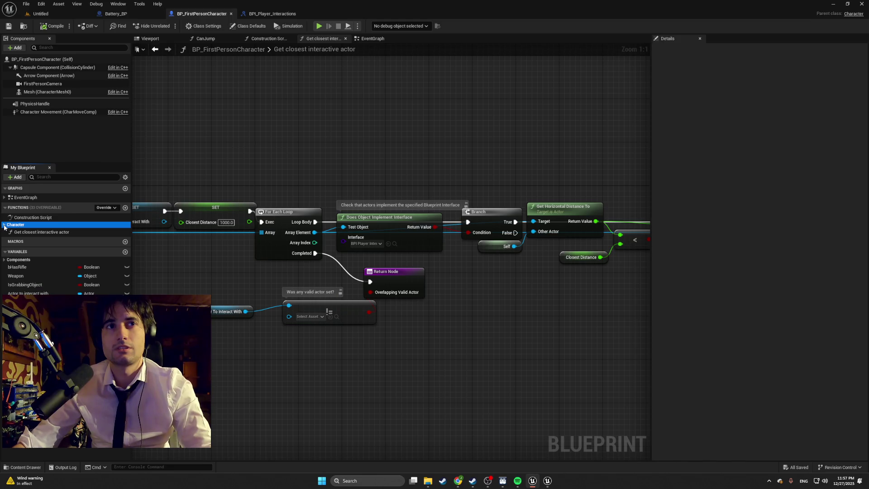
left_click(4, 225)
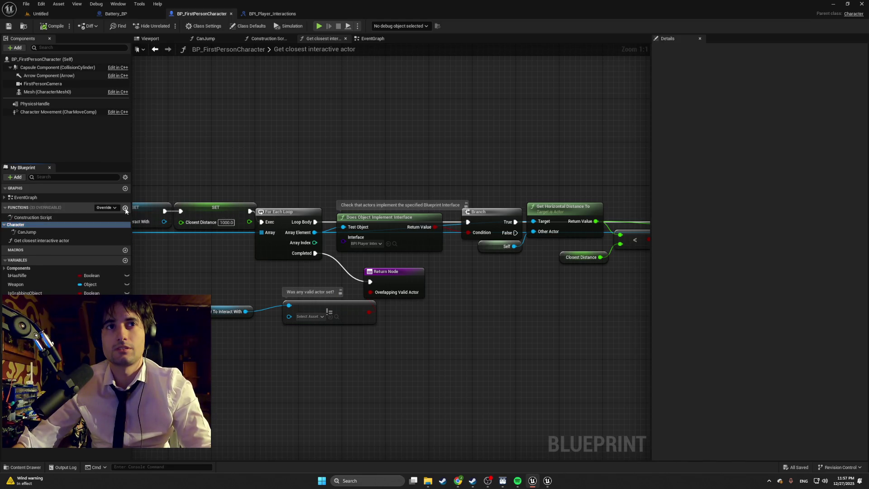
left_click(126, 207)
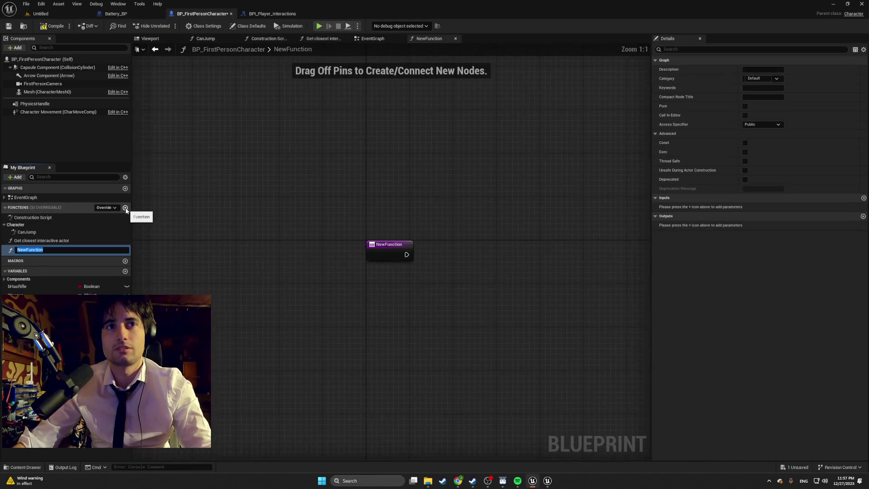
Step: Delete the accidentally created NewFunction
left_click(12, 251)
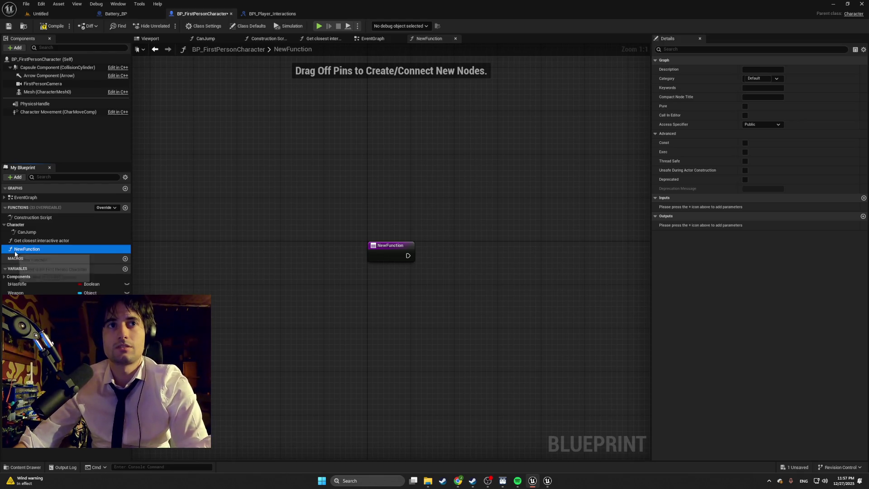
key("Delete")
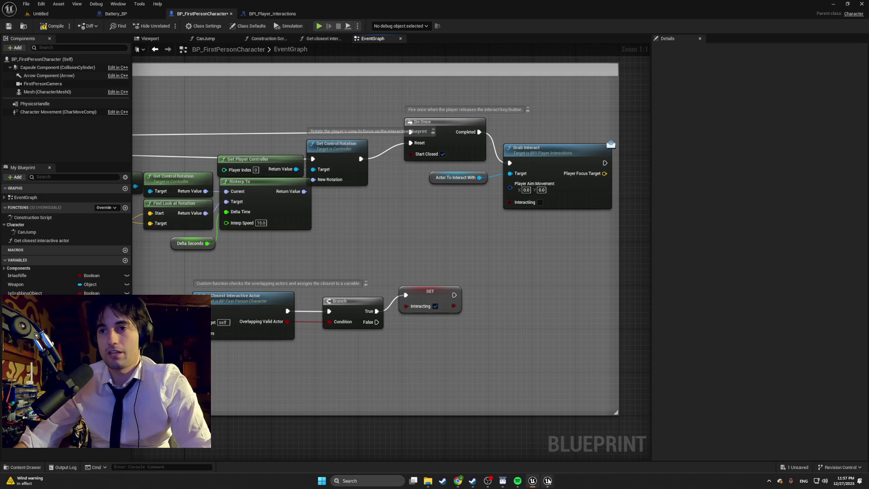
left_click(543, 479)
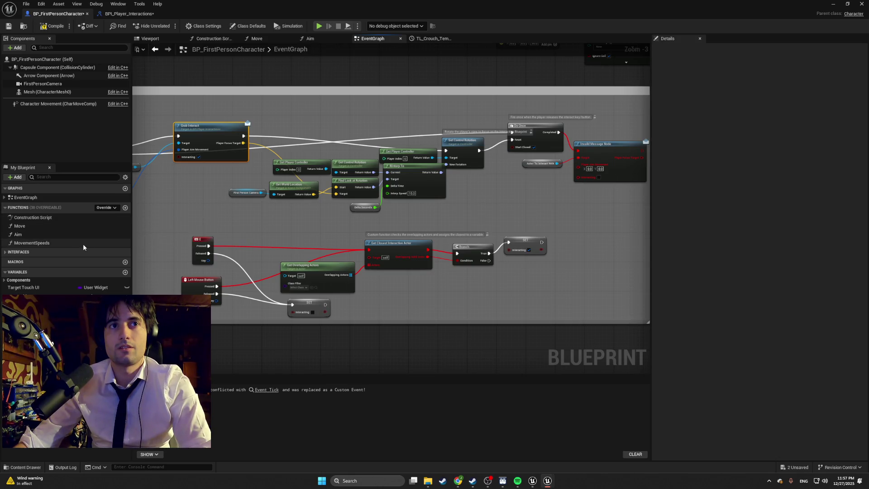
Step: Add a function named Get closest interactive actor, copying the name from the reference
left_click(125, 209)
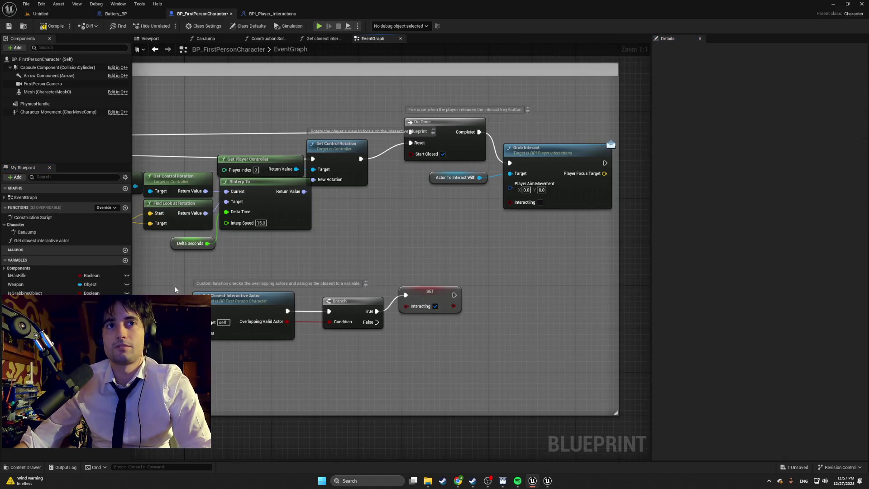
left_click(45, 241)
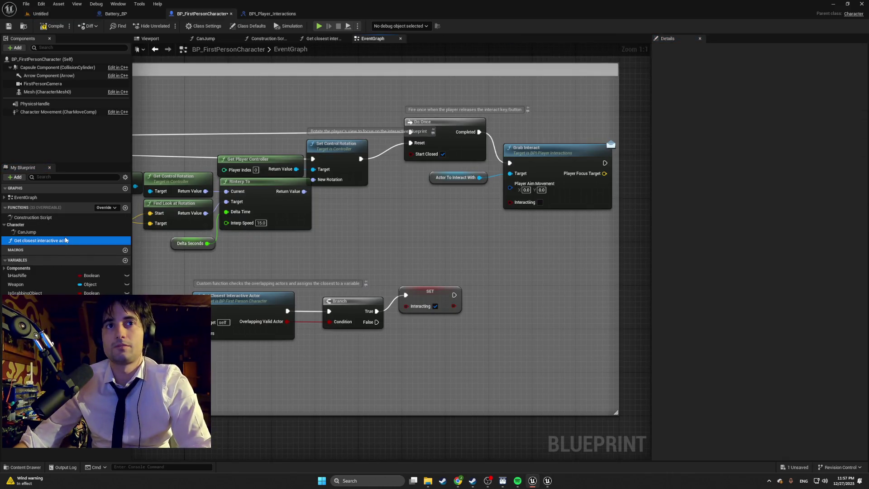
right_click(66, 241)
left_click(73, 251)
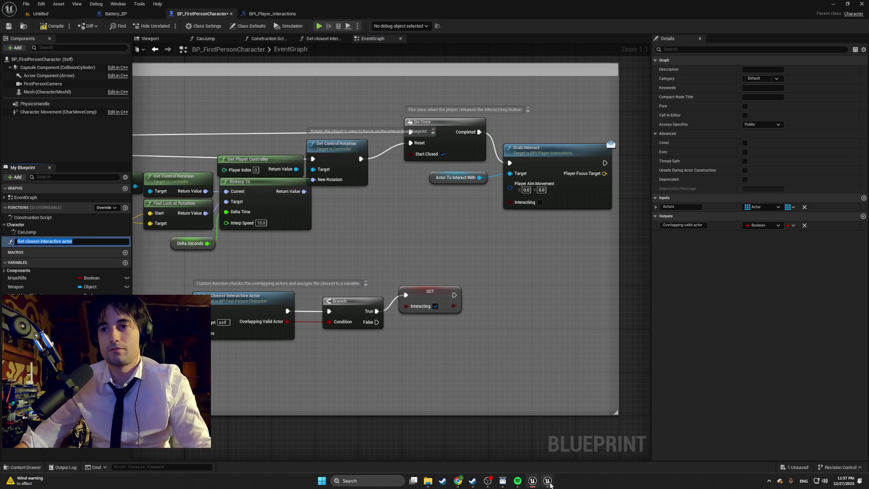
left_click(584, 441)
type("Get closest interactive actor")
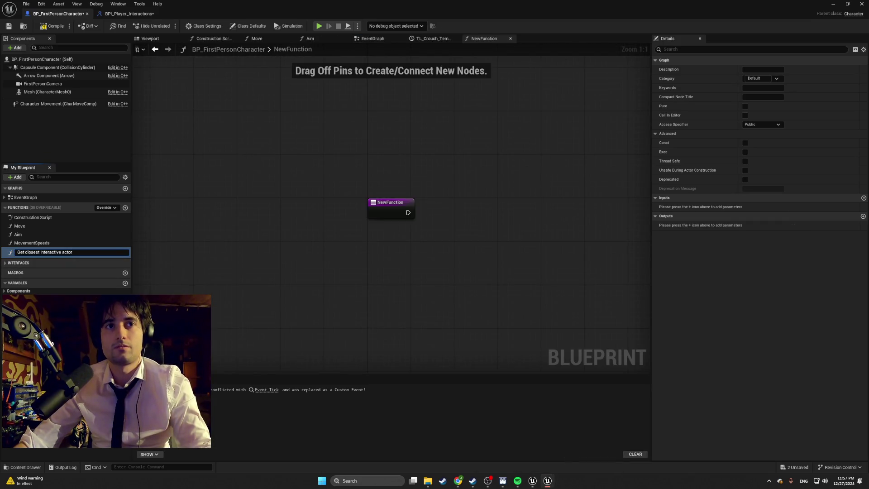
key("Return")
Step: Move the Get closest interactive actor entry node up and left, then switch to the reference project
left_click_drag(383, 205, 253, 194)
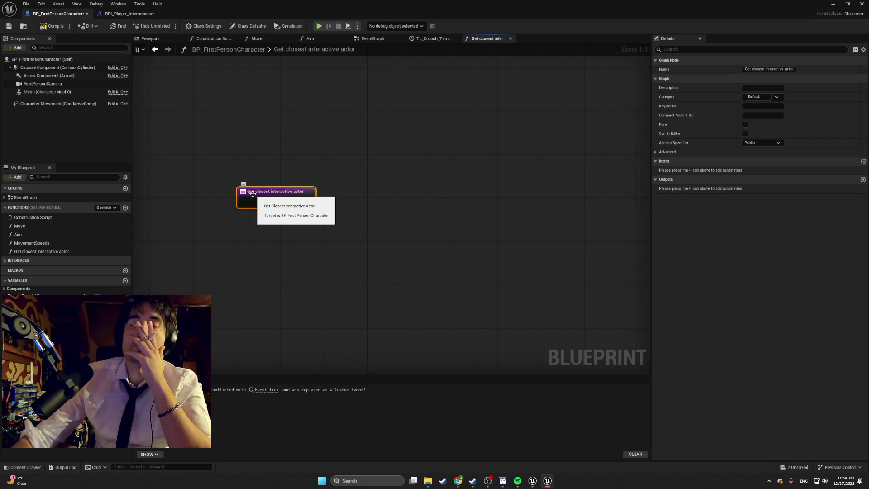
left_click(532, 480)
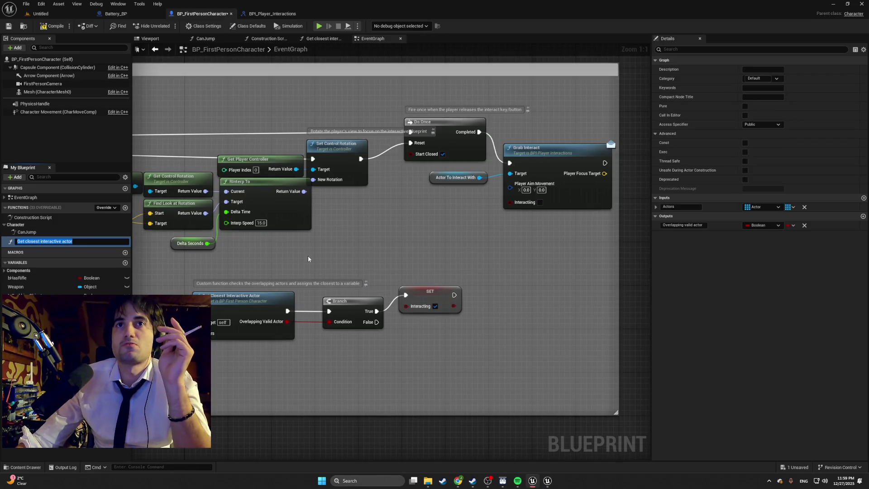
Step: Zoom out and pan across the reference EventGraph's other node sections
scroll(308, 261, "down", 3)
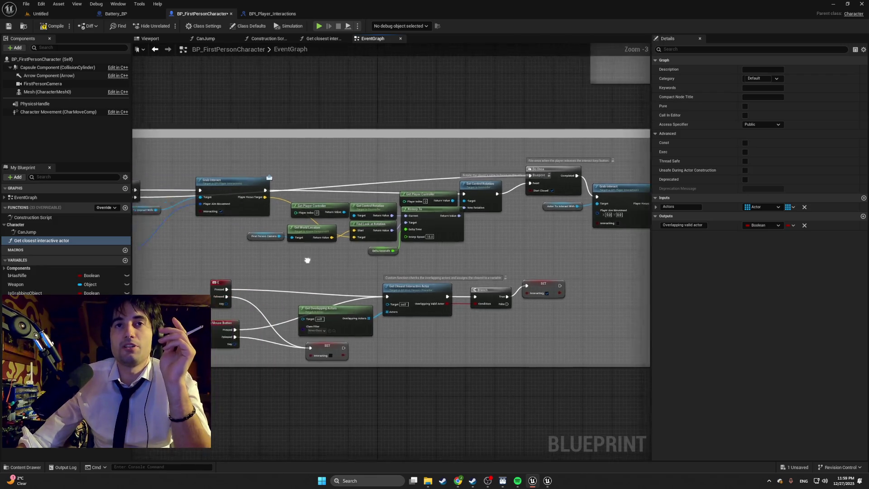
scroll(373, 263, "down", 3)
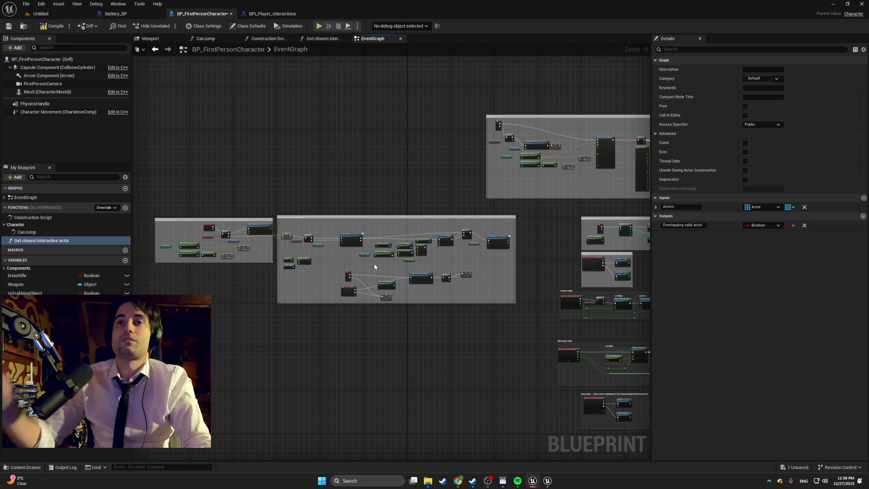
left_click_drag(398, 322, 349, 315)
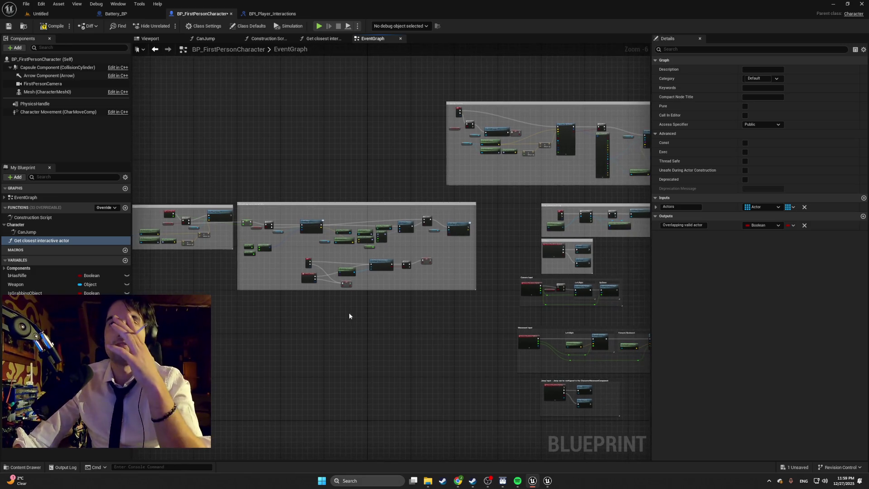
left_click_drag(412, 318, 297, 299)
scroll(319, 303, "up", 3)
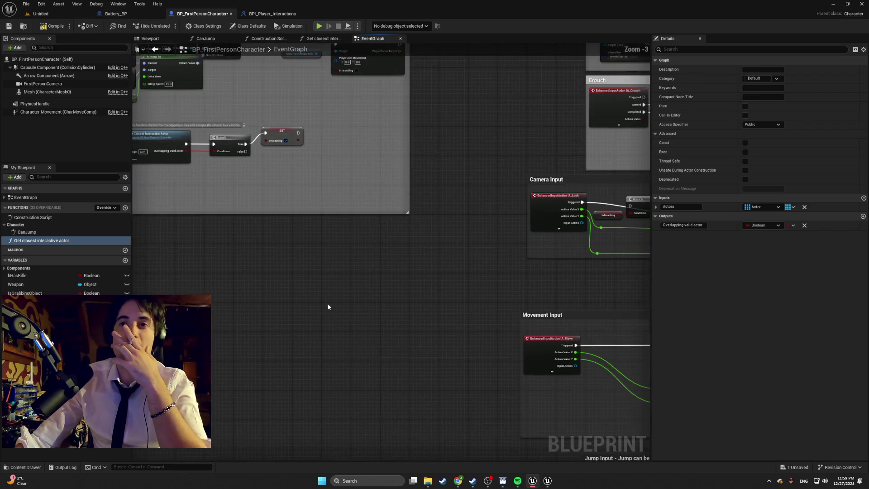
scroll(328, 307, "down", 2)
Step: Frame the whole reference EventGraph, show the left node groups and widen the large comment box
left_click_drag(165, 250, 165, 321)
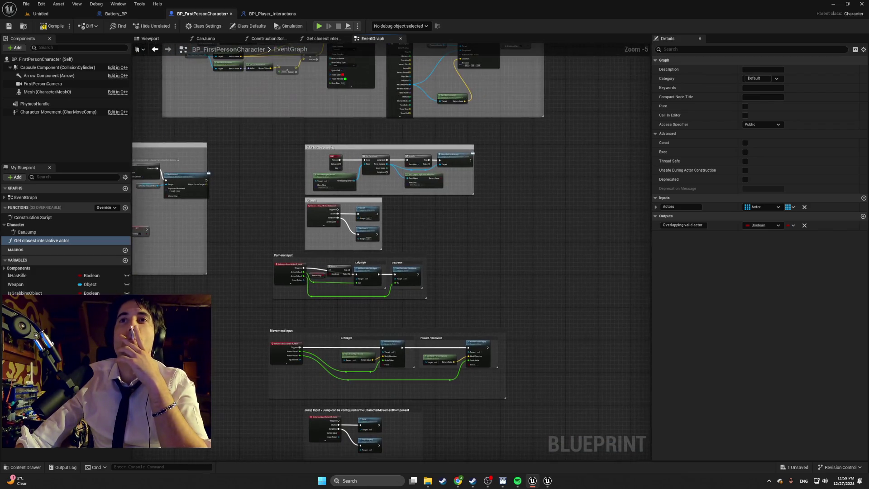
scroll(263, 196, "up", 2)
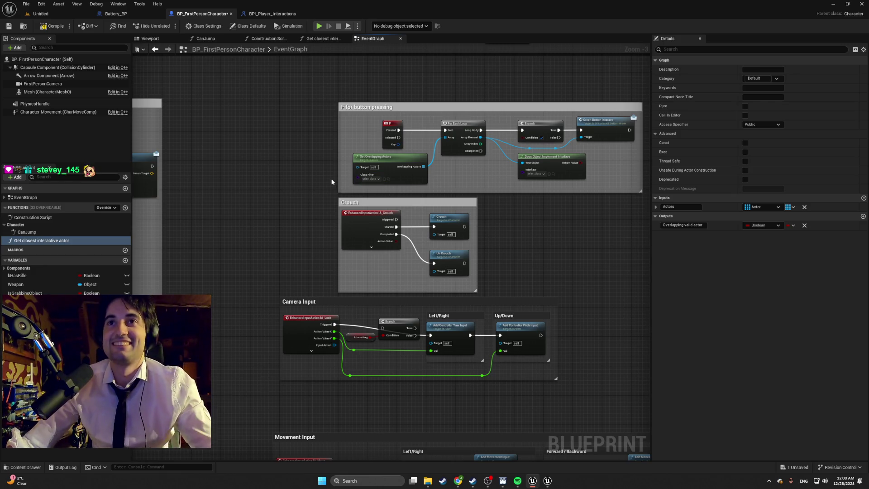
scroll(308, 185, "down", 2)
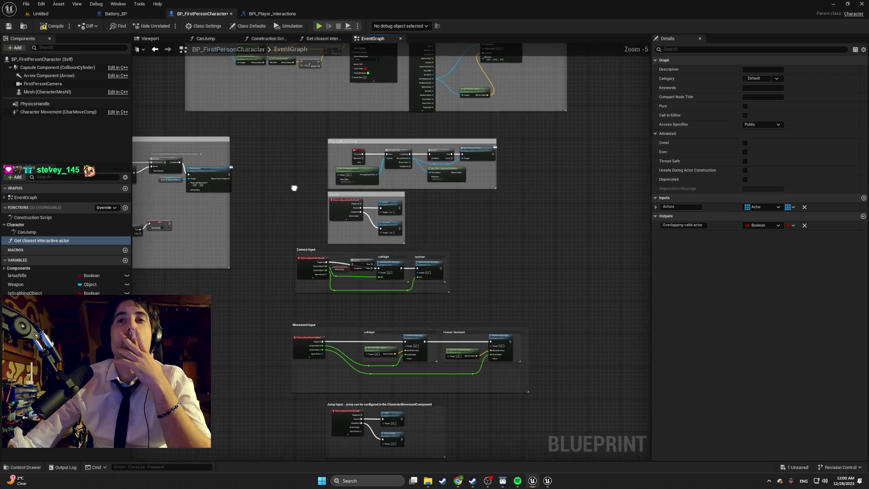
left_click_drag(309, 185, 436, 172)
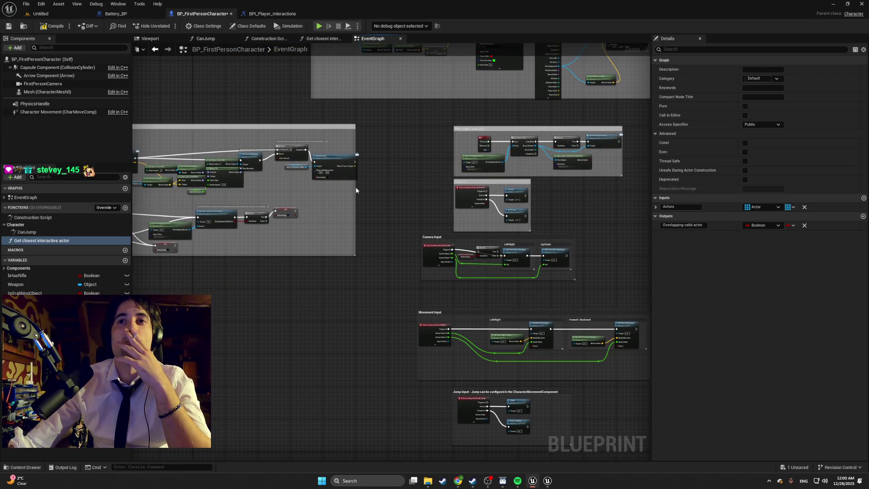
left_click_drag(355, 189, 480, 195)
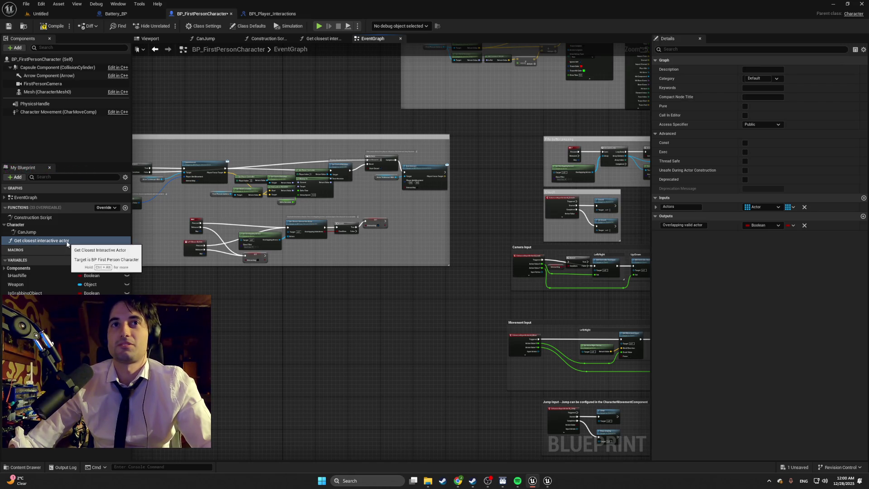
Step: In the reference Get closest interactive actor function, select all its nodes
left_click(325, 39)
scroll(239, 164, "down", 5)
scroll(253, 161, "up", 2)
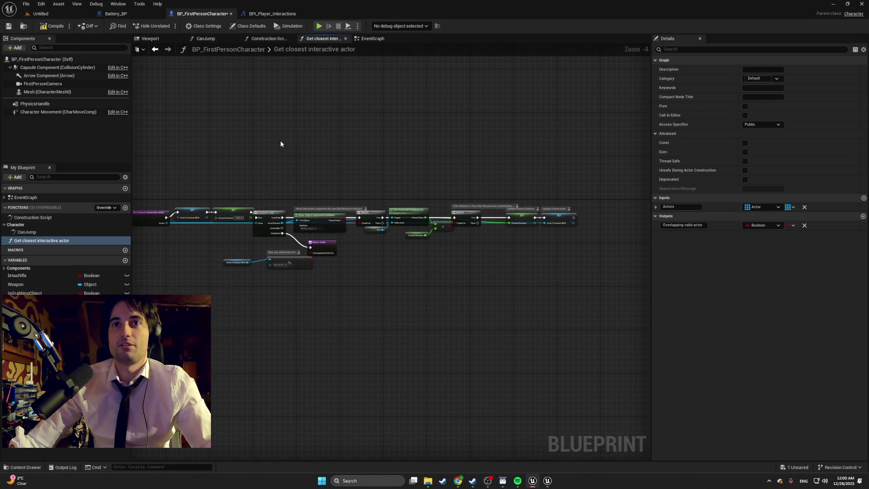
mouse_move(592, 242)
left_mouse_down()
mouse_move(305, 128)
mouse_move(165, 118)
left_mouse_up()
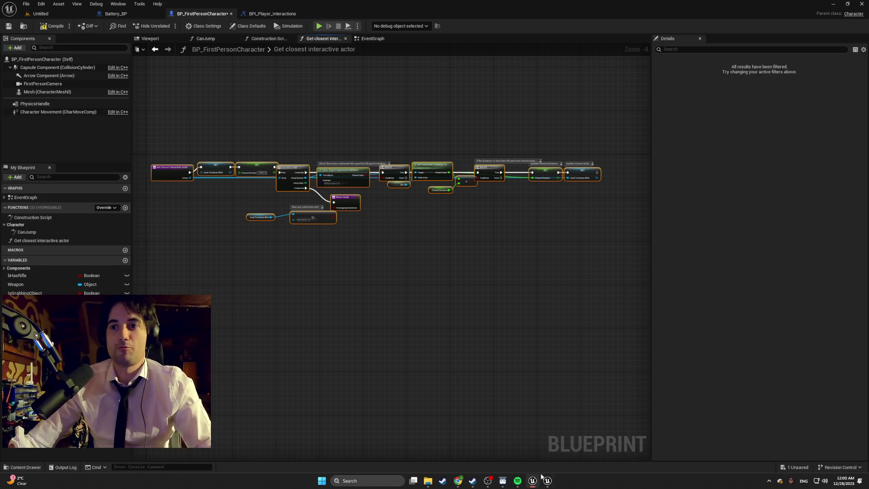
Step: Bring the working project's editor window back to the front
mouse_move(547, 480)
left_click(570, 460)
scroll(369, 244, "down", 4)
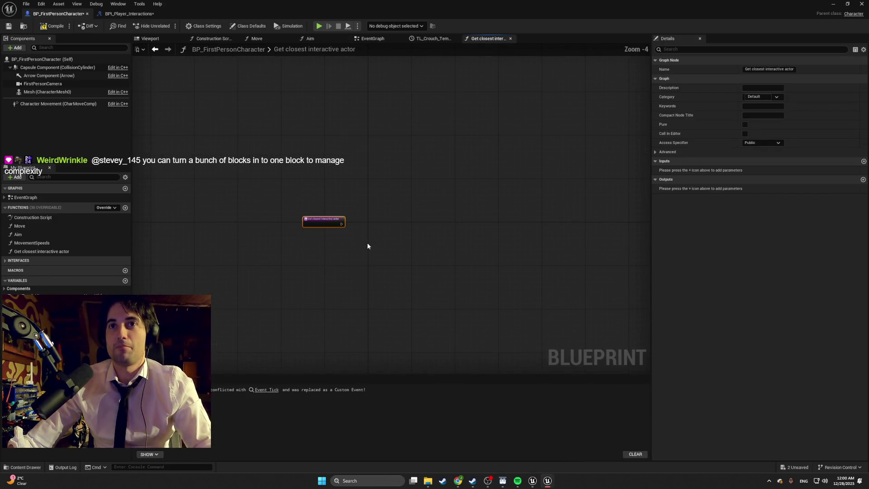